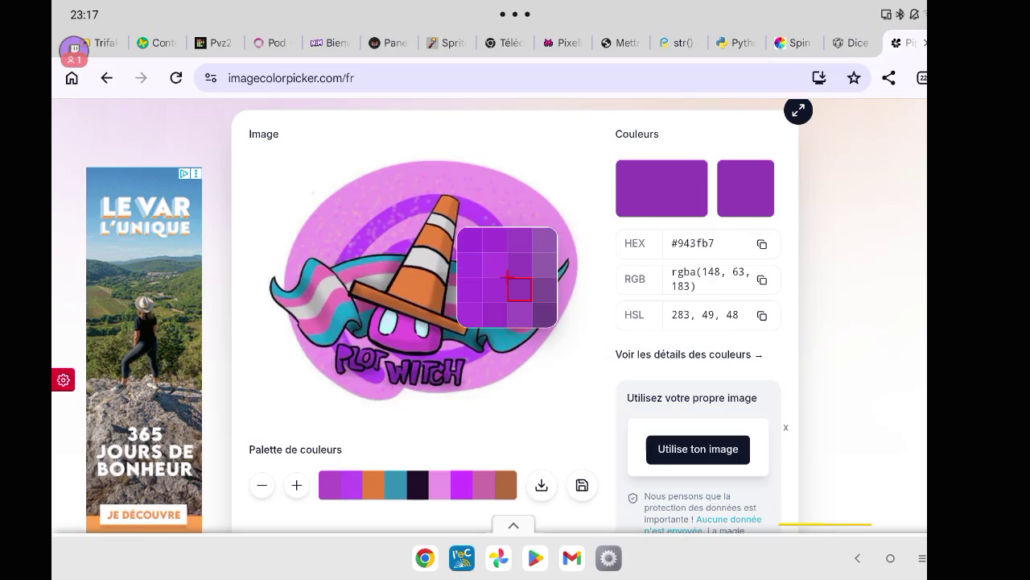
Step: Sample pink shades from the image, finishing on the cone hat's orange #ea833d
{"action": "left_click", "coordinate": [515, 273]}
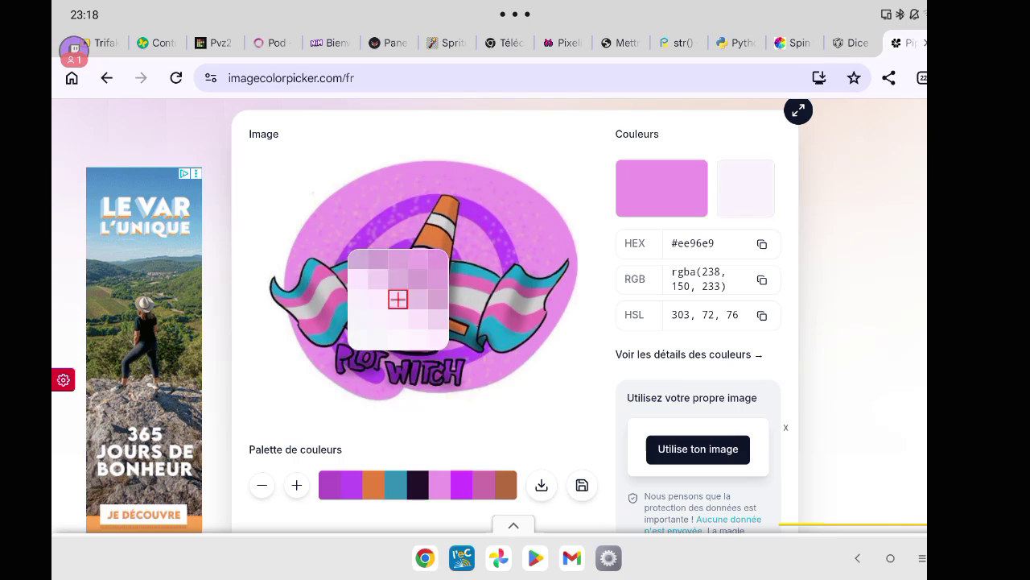
{"action": "left_click", "coordinate": [408, 291]}
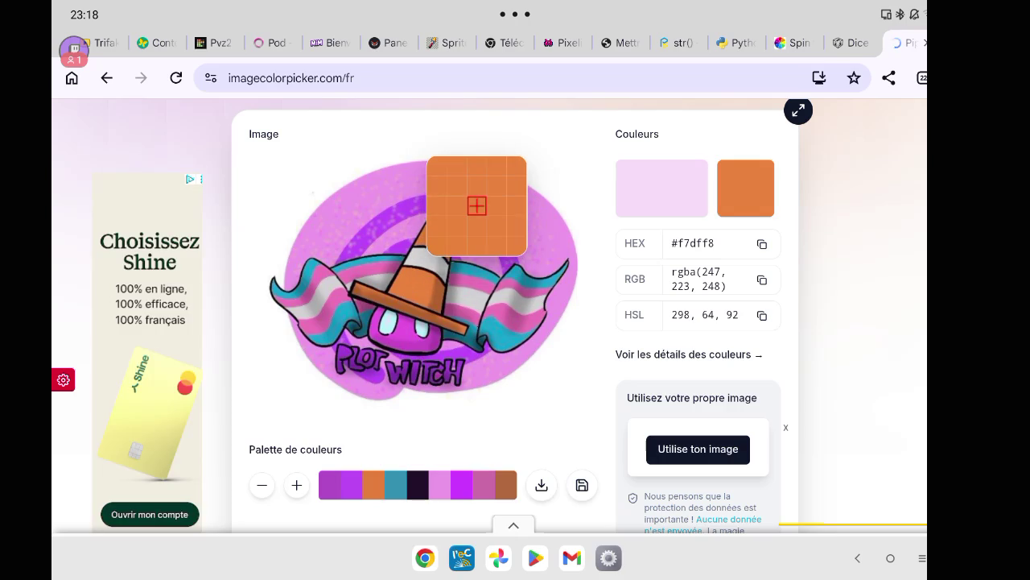
{"action": "left_click", "coordinate": [414, 266]}
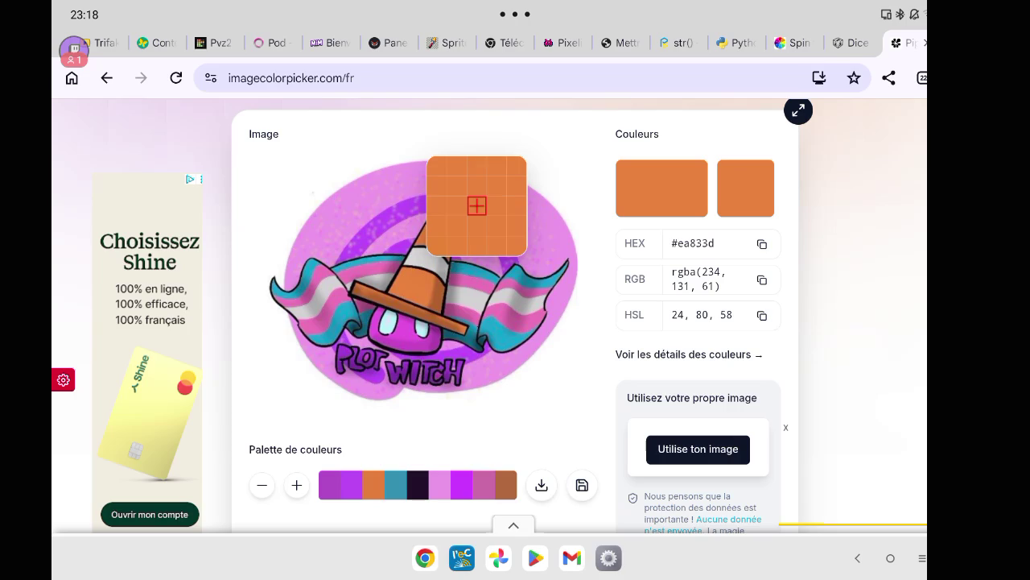
{"action": "scroll", "coordinate": [489, 280], "scroll_direction": "down", "scroll_amount": 1}
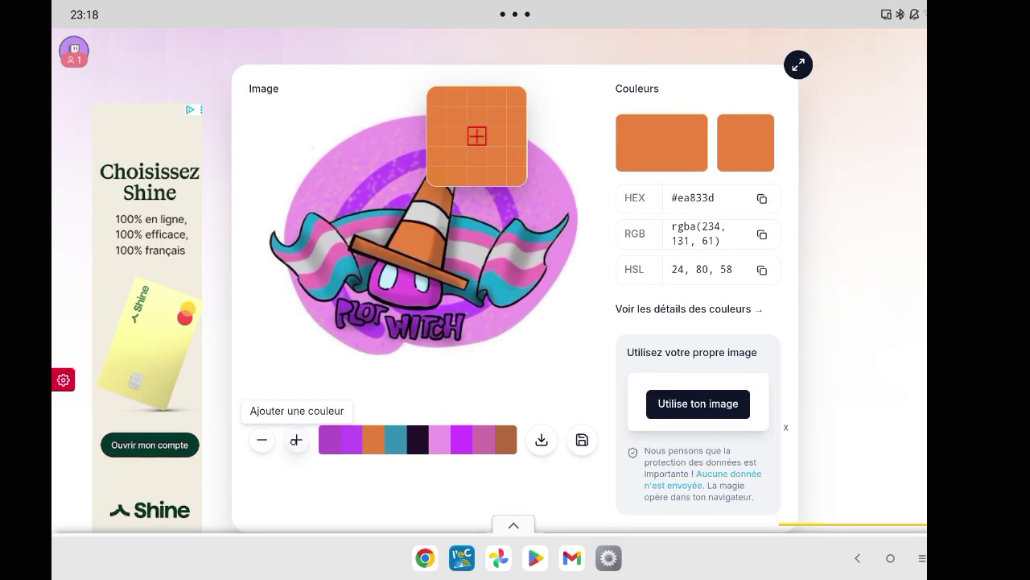
Step: Add and remove palette colours to get 11 swatches, then highlight the orange's locations
{"action": "left_click", "coordinate": [296, 440]}
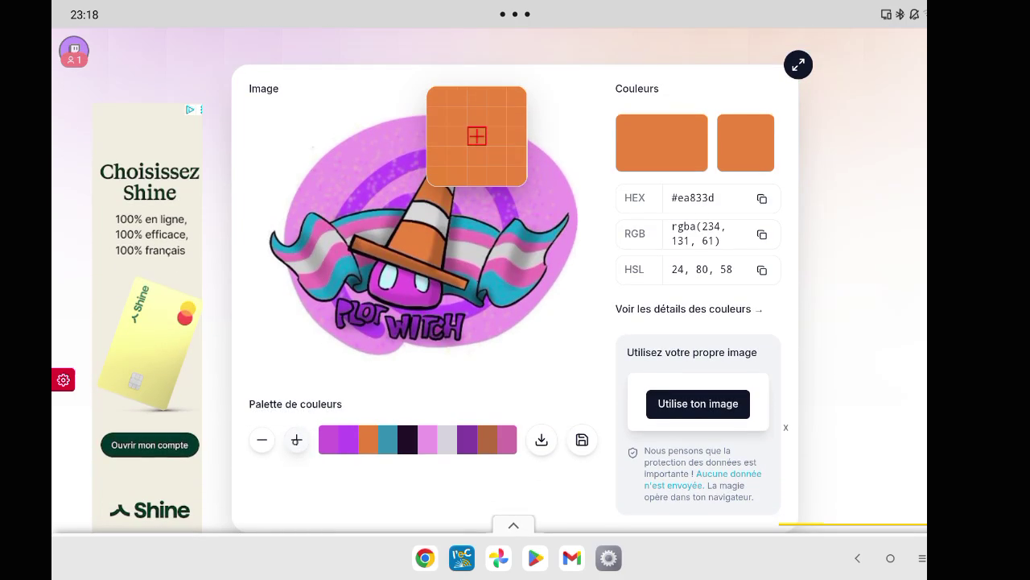
{"action": "left_click", "coordinate": [297, 440]}
{"action": "left_click", "coordinate": [296, 439]}
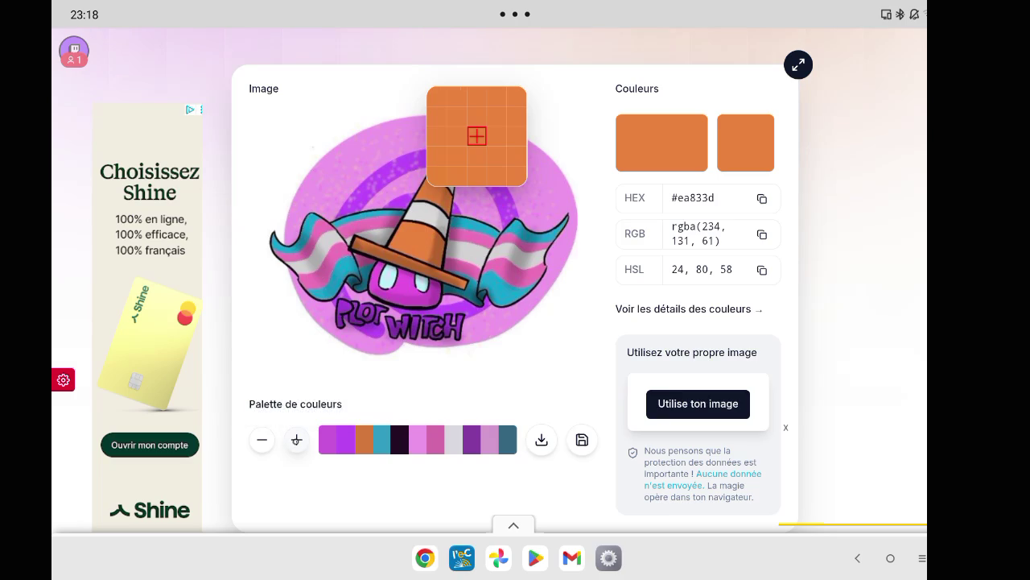
{"action": "left_click", "coordinate": [296, 439]}
{"action": "left_click", "coordinate": [261, 439]}
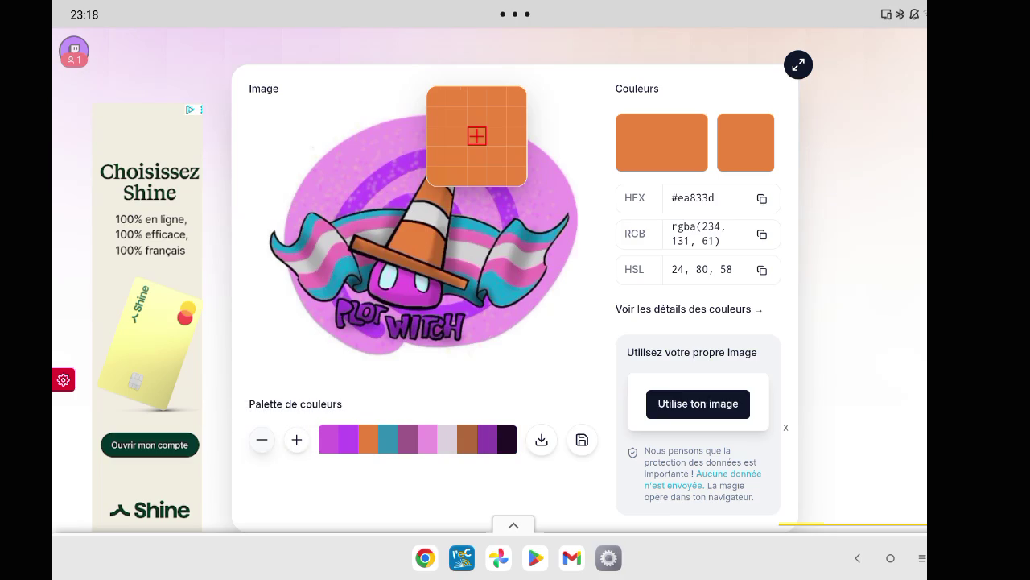
{"action": "left_click", "coordinate": [262, 439]}
{"action": "left_click", "coordinate": [262, 439]}
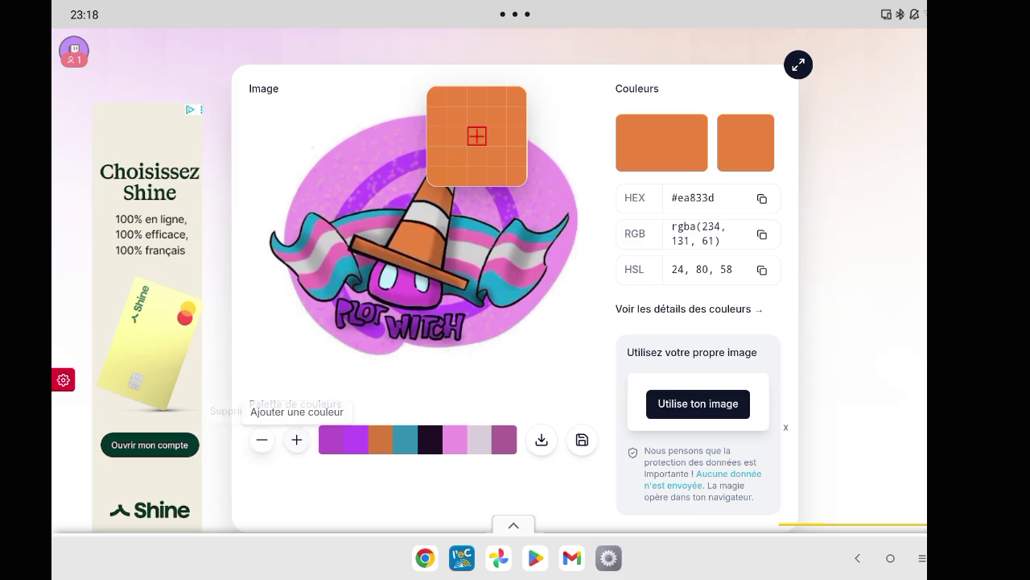
{"action": "scroll", "coordinate": [524, 517], "scroll_direction": "up", "scroll_amount": 1}
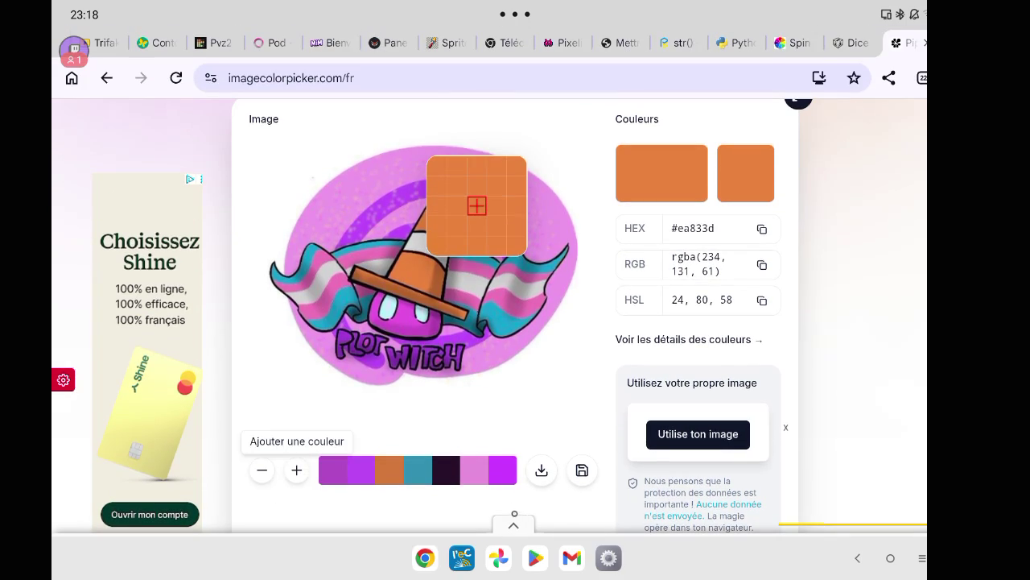
{"action": "scroll", "coordinate": [518, 459], "scroll_direction": "down", "scroll_amount": 1}
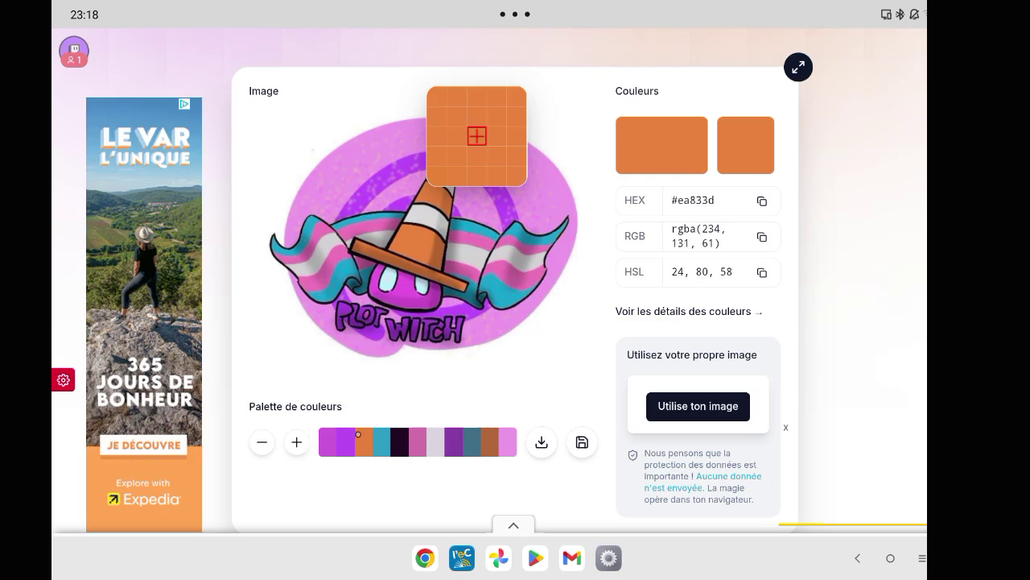
{"action": "left_click", "coordinate": [363, 442]}
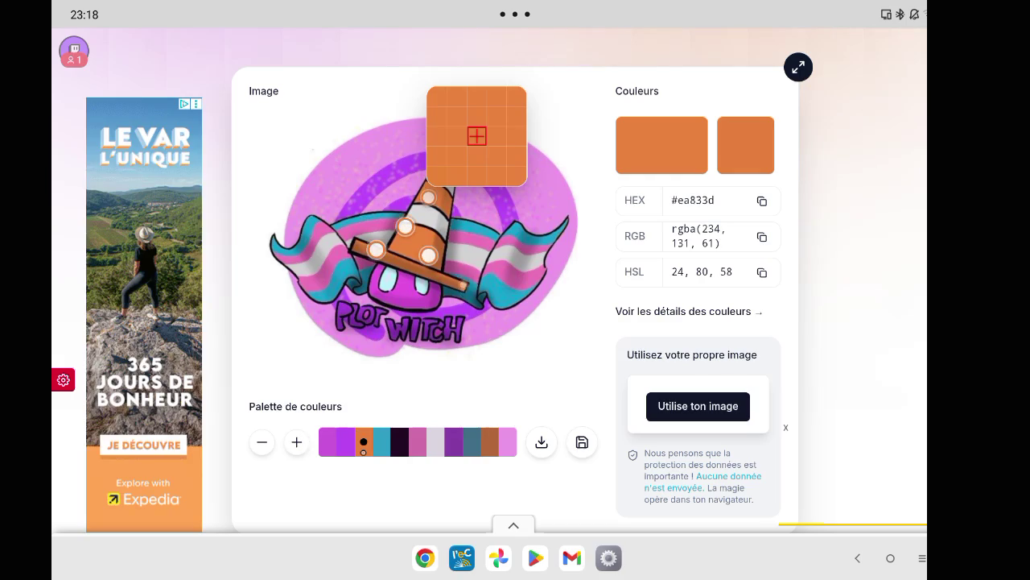
Step: Show image markers for each palette swatch in turn, then move the sample onto magenta
{"action": "left_click", "coordinate": [346, 441]}
{"action": "left_click", "coordinate": [328, 442]}
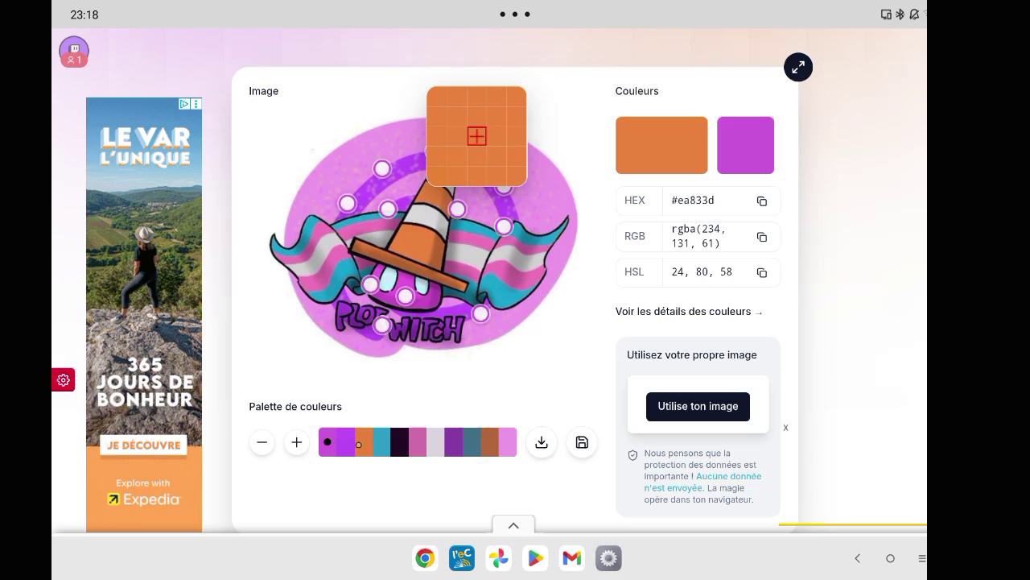
{"action": "left_click", "coordinate": [364, 442]}
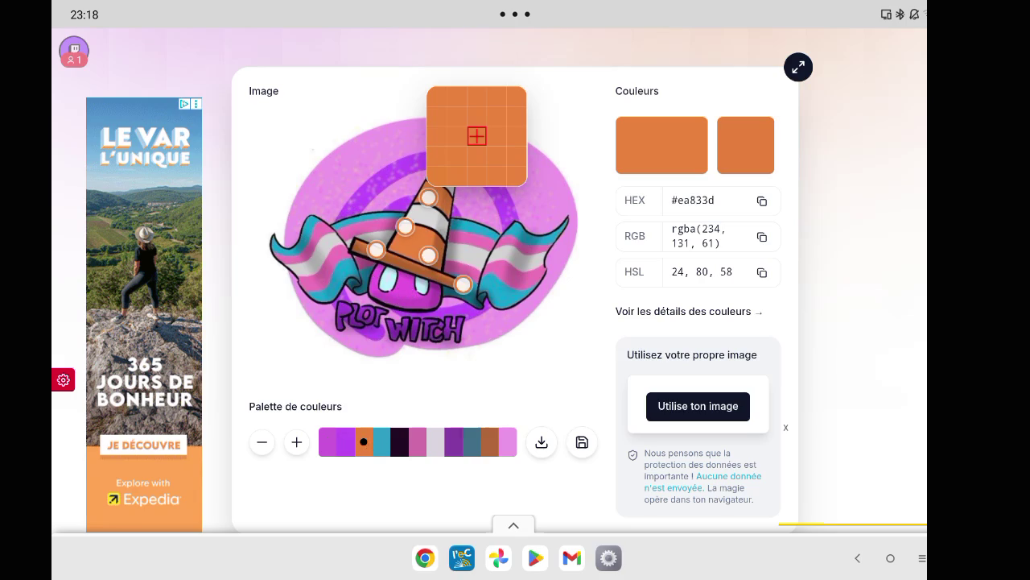
{"action": "left_click", "coordinate": [382, 445]}
{"action": "left_click", "coordinate": [399, 443]}
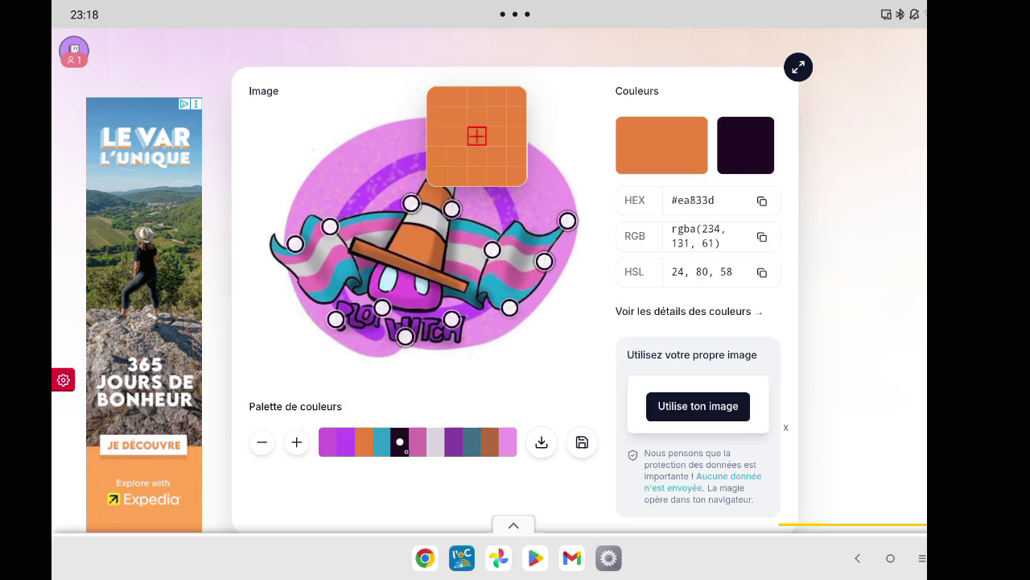
{"action": "left_click", "coordinate": [416, 442]}
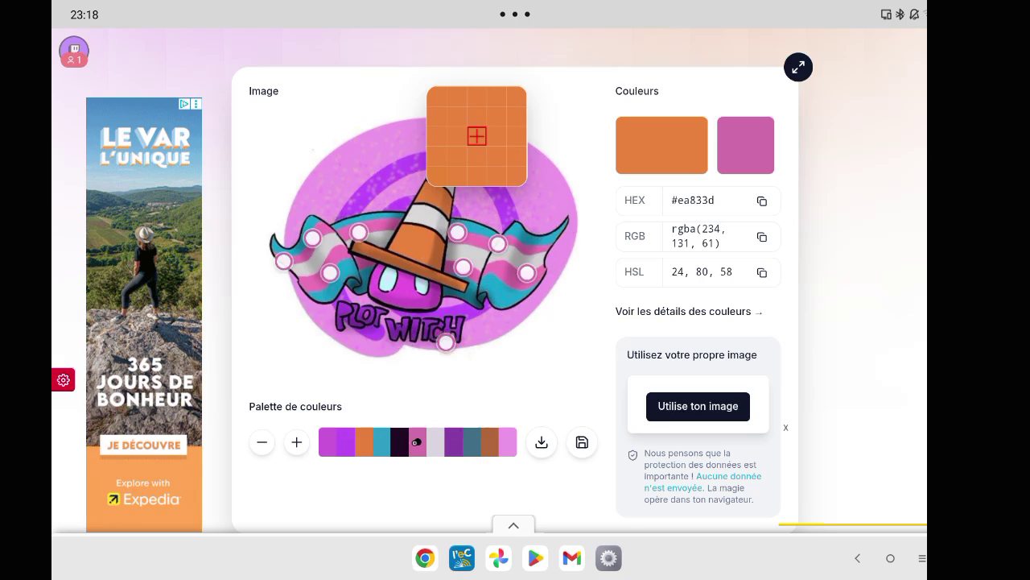
{"action": "left_click", "coordinate": [433, 444]}
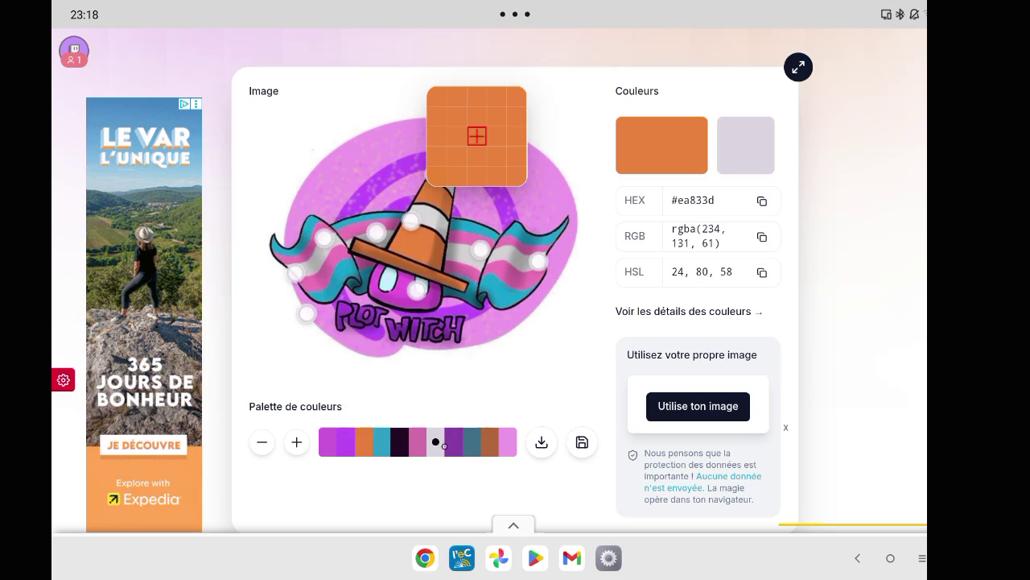
{"action": "left_click", "coordinate": [453, 444]}
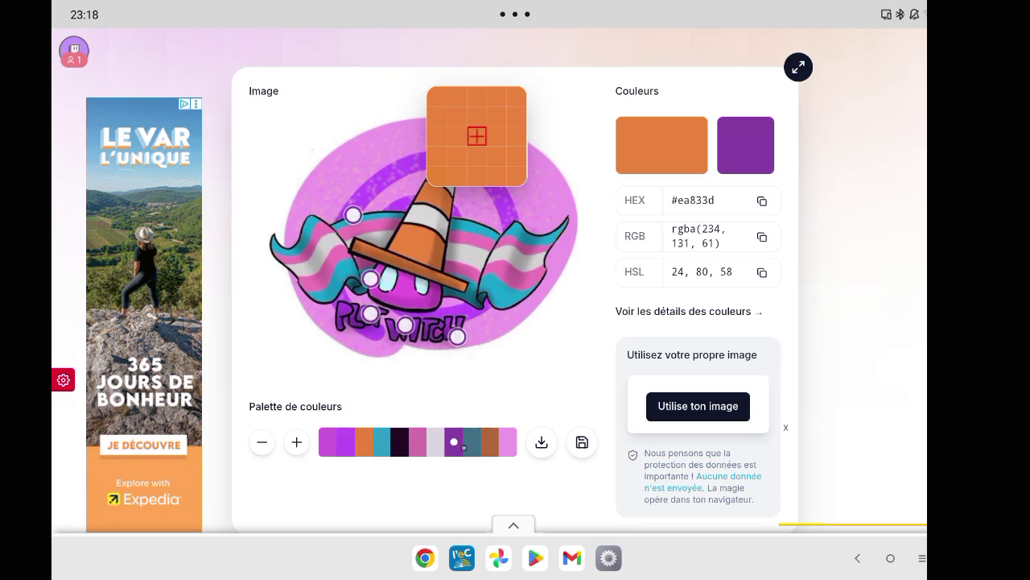
{"action": "left_click", "coordinate": [472, 444]}
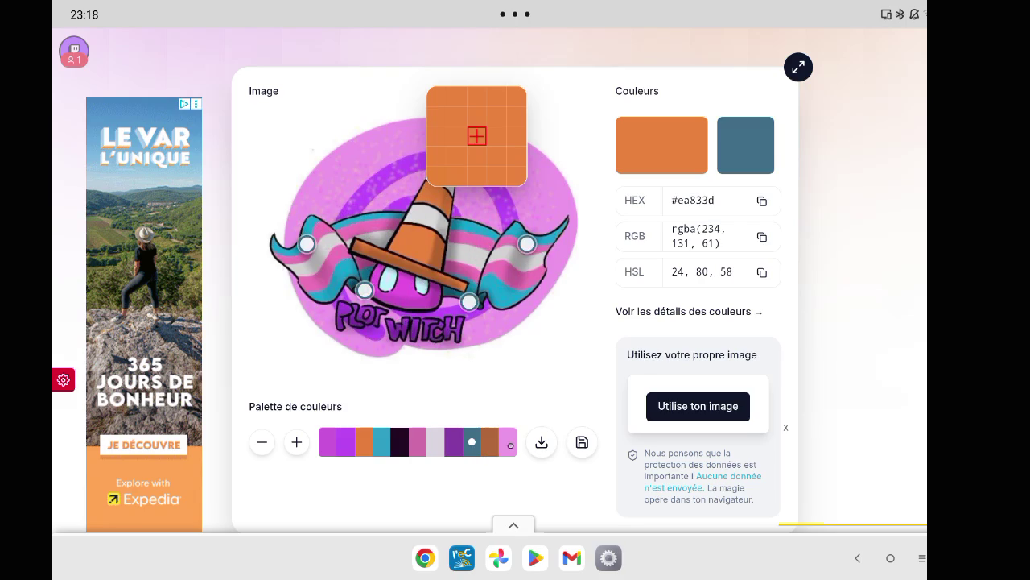
{"action": "left_click", "coordinate": [509, 445]}
{"action": "left_click", "coordinate": [332, 443]}
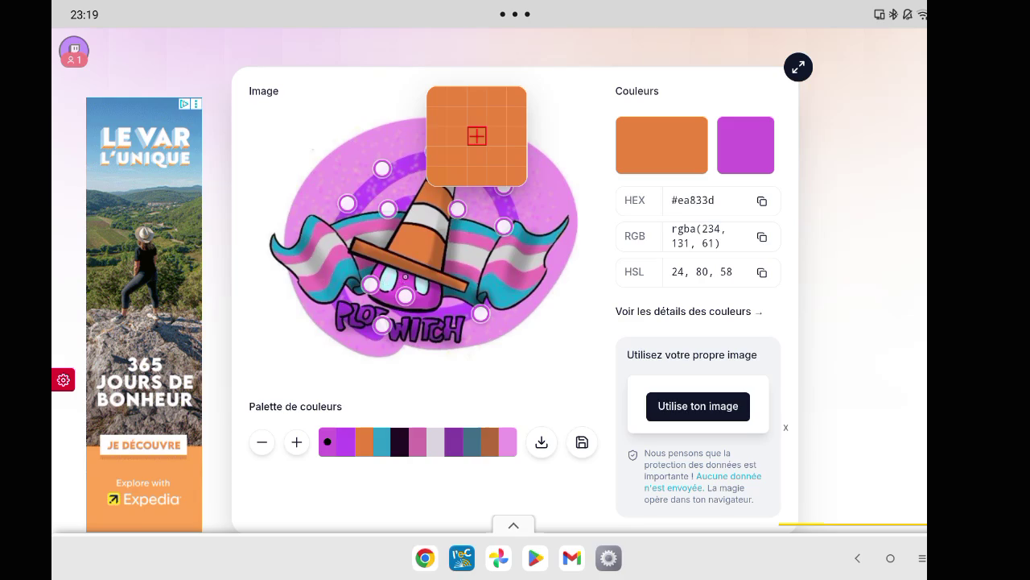
{"action": "left_click_drag", "start_coordinate": [476, 136], "coordinate": [455, 204]}
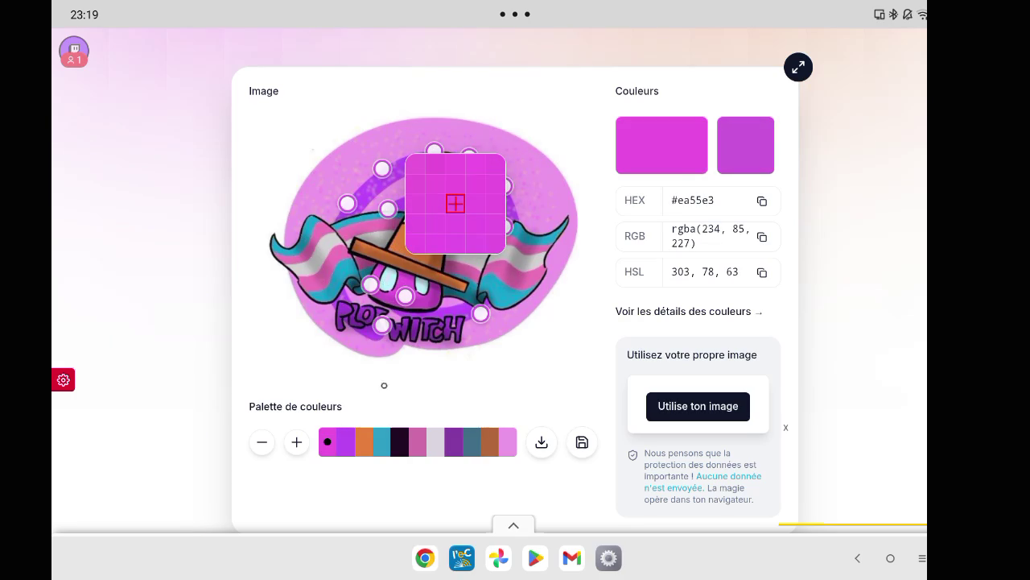
Step: Sample the body magenta #e557e1 and copy its value rgba(229, 87, 225)
{"action": "left_click", "coordinate": [328, 442]}
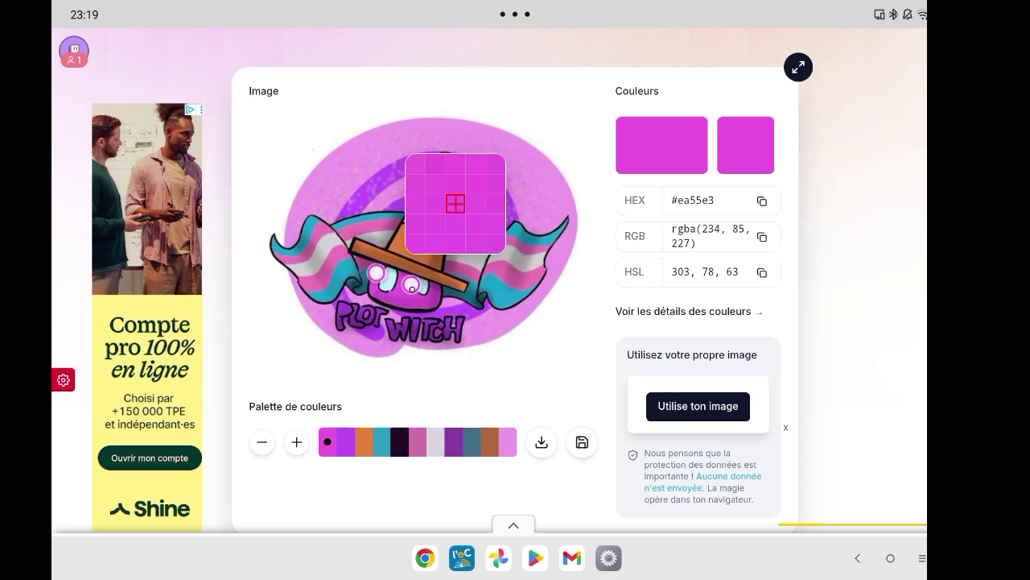
{"action": "left_click_drag", "start_coordinate": [413, 287], "coordinate": [411, 284]}
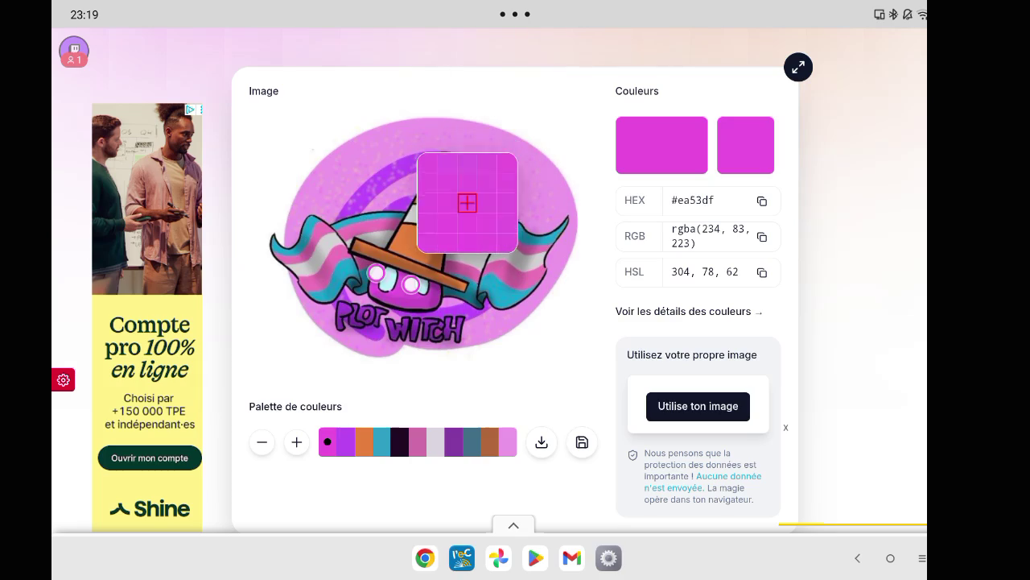
{"action": "left_click", "coordinate": [464, 205]}
{"action": "left_click", "coordinate": [762, 238]}
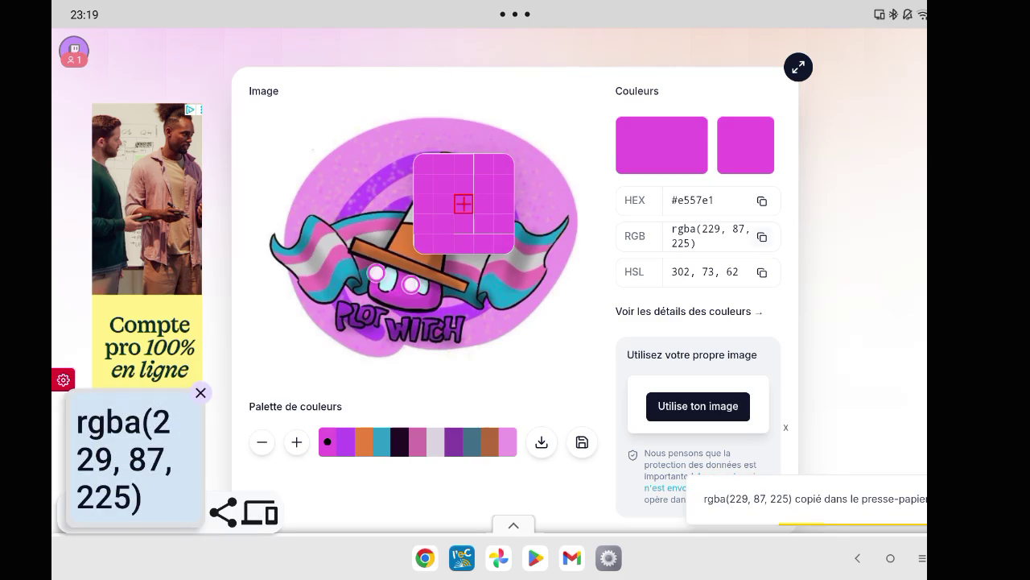
Step: Leave full screen and switch to the SpritePaint editor
{"action": "key", "text": "Escape"}
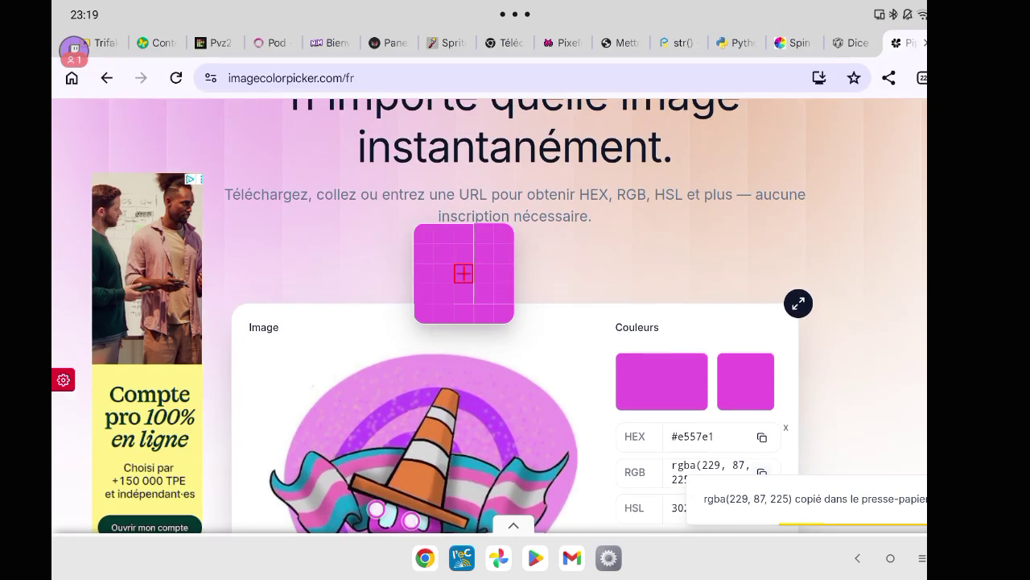
{"action": "scroll", "coordinate": [515, 322], "scroll_direction": "down", "scroll_amount": 2}
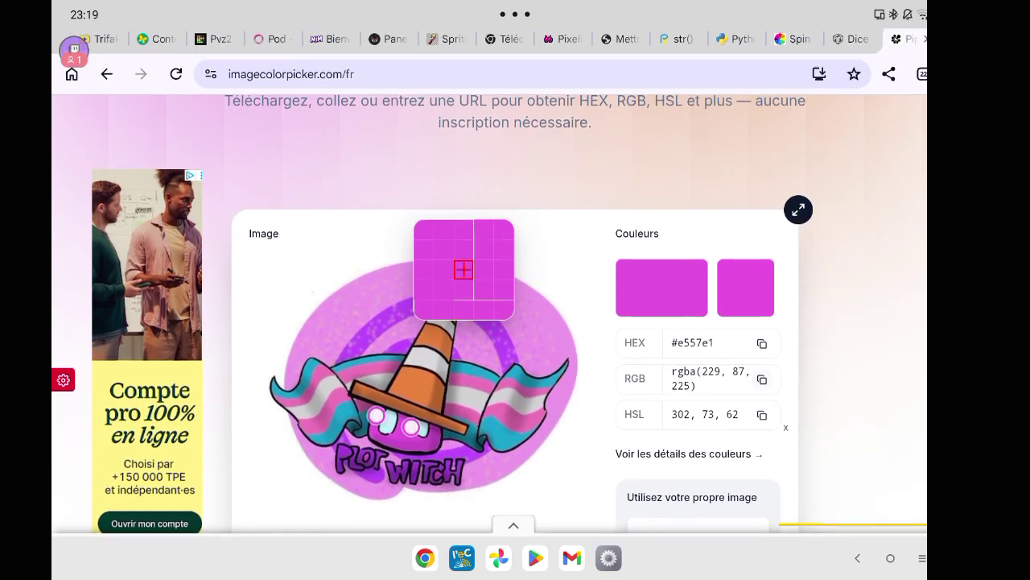
{"action": "left_click", "coordinate": [447, 42]}
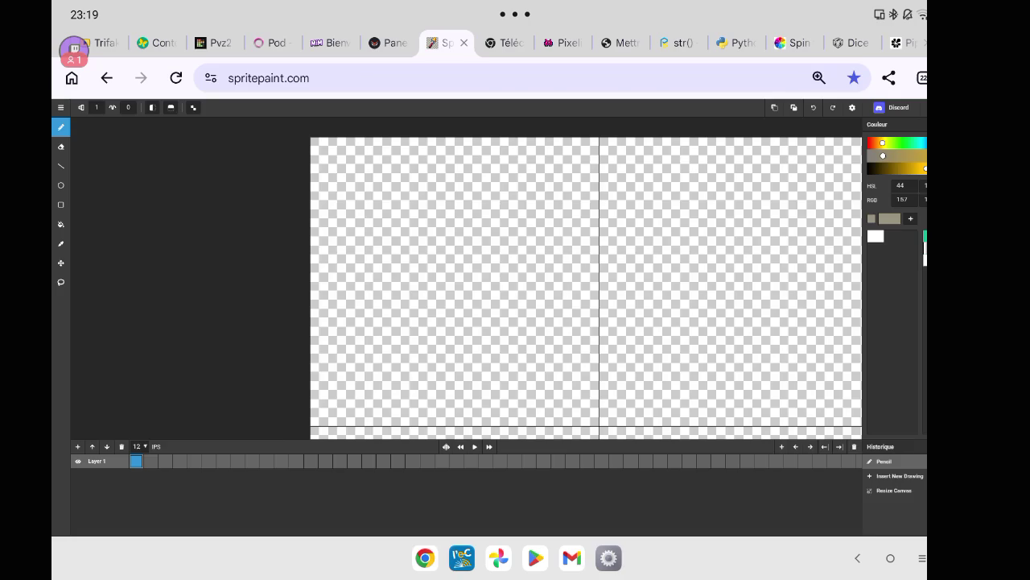
Step: Paste the copied magenta RGB value (red 229) into SpritePaint's drawing colour
{"action": "left_click", "coordinate": [903, 199]}
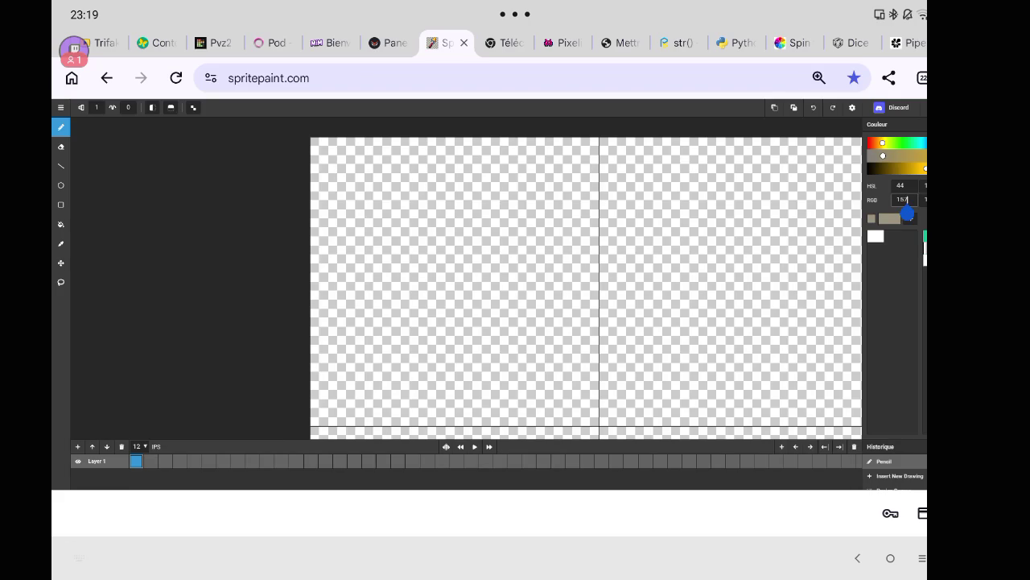
{"action": "key", "text": "ctrl+v"}
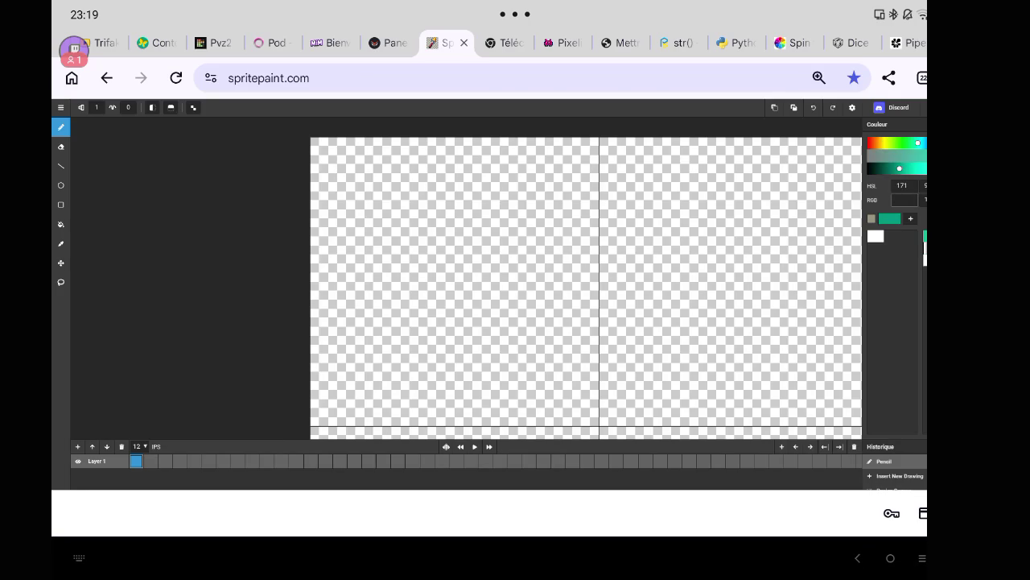
{"action": "left_click", "coordinate": [905, 43]}
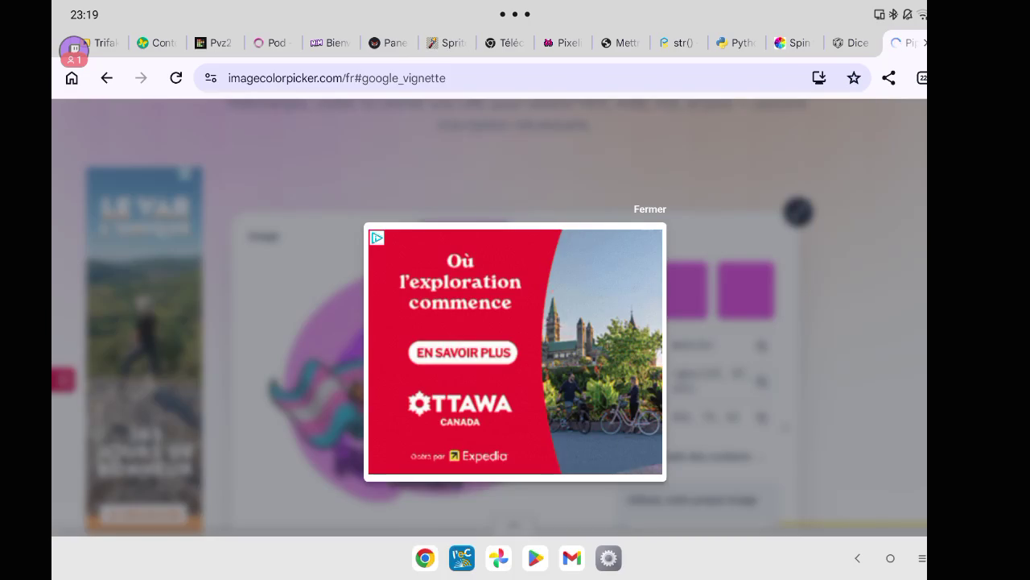
{"action": "left_click", "coordinate": [650, 208]}
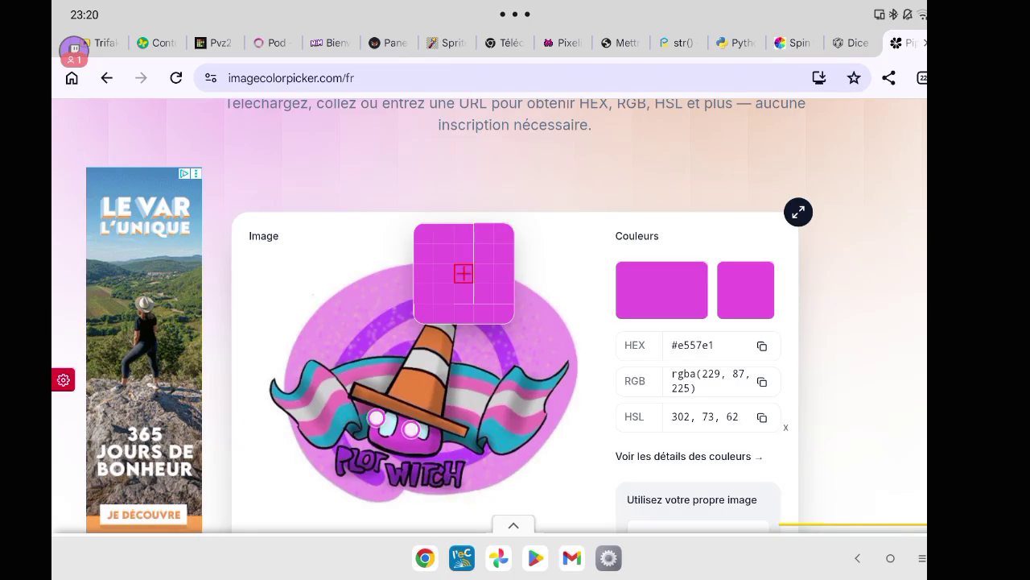
{"action": "left_click", "coordinate": [447, 43]}
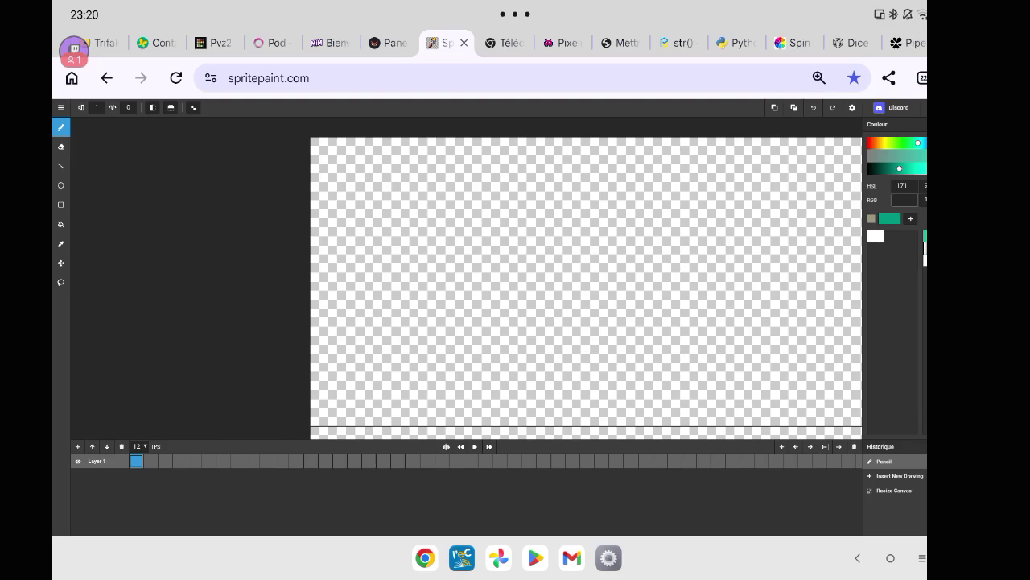
{"action": "key", "text": "ctrl+v"}
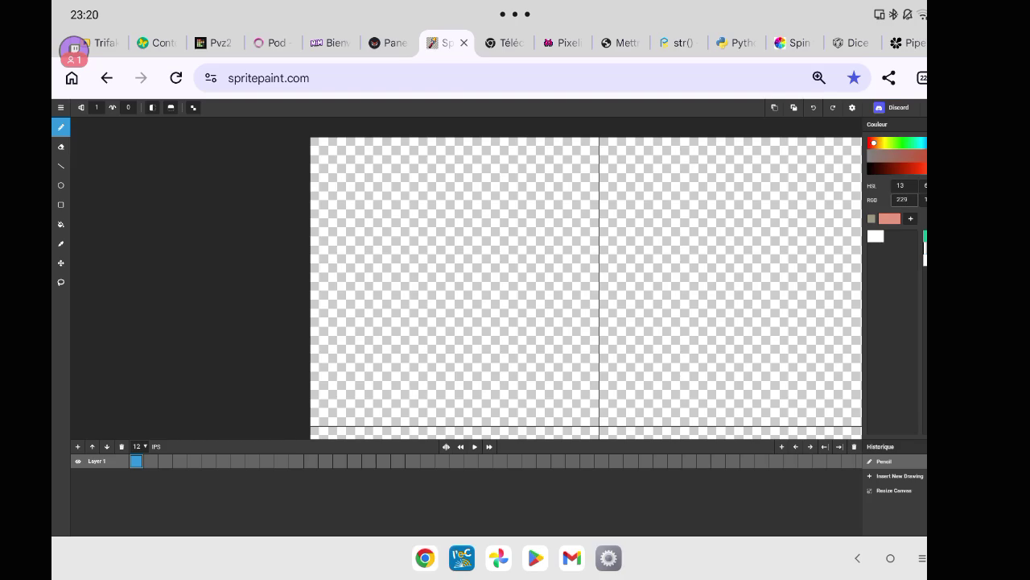
{"action": "key", "text": "Return"}
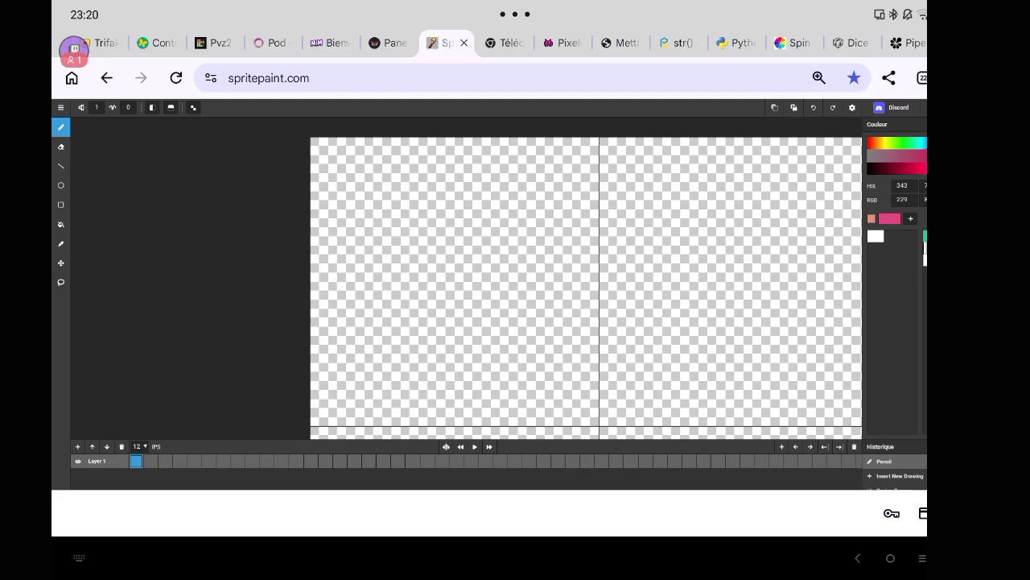
Step: Adjust the hue, save the magenta as a swatch, and return to Image Color Picker
{"action": "left_click", "coordinate": [915, 168]}
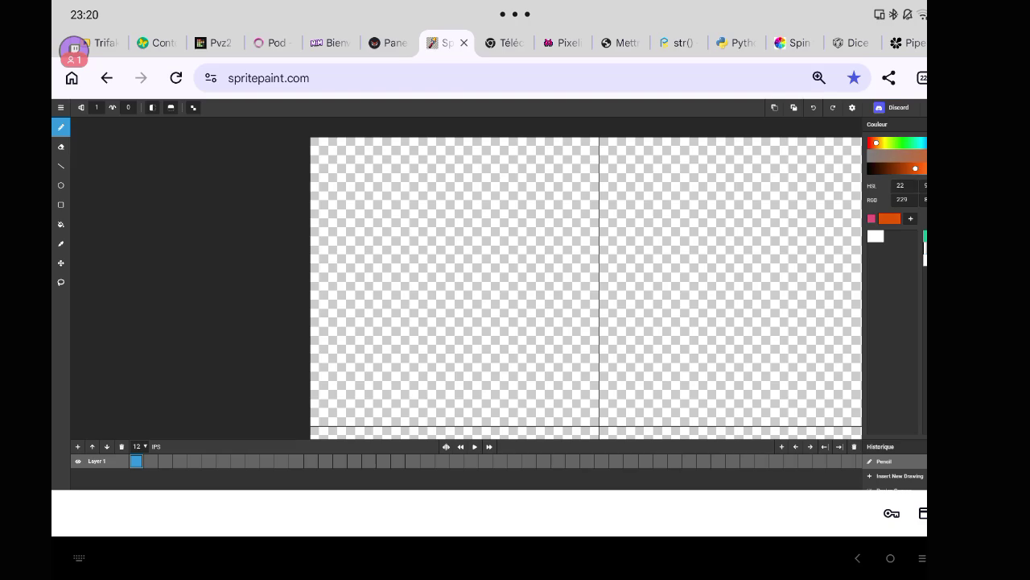
{"action": "left_click", "coordinate": [911, 218]}
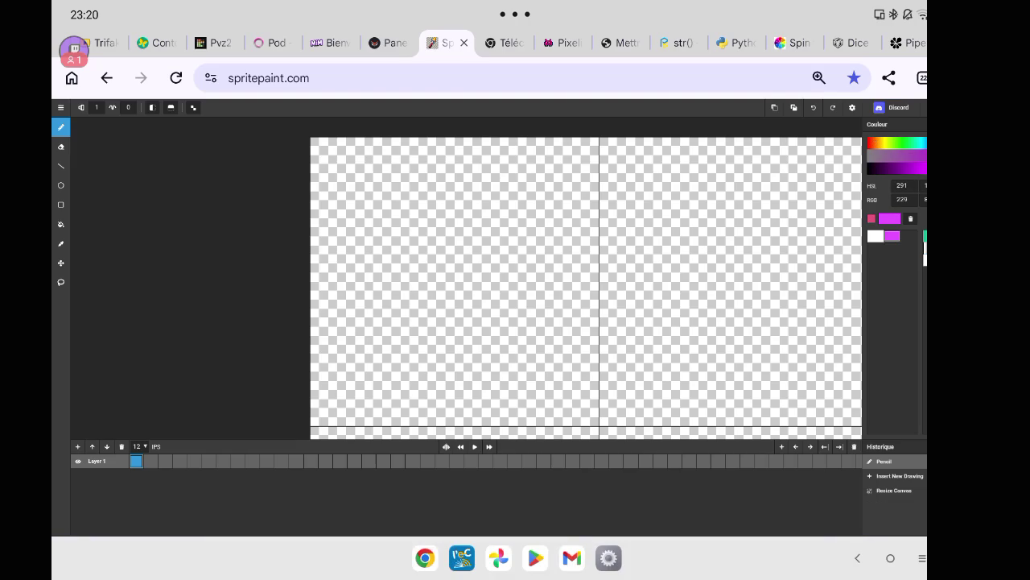
{"action": "left_click", "coordinate": [897, 43]}
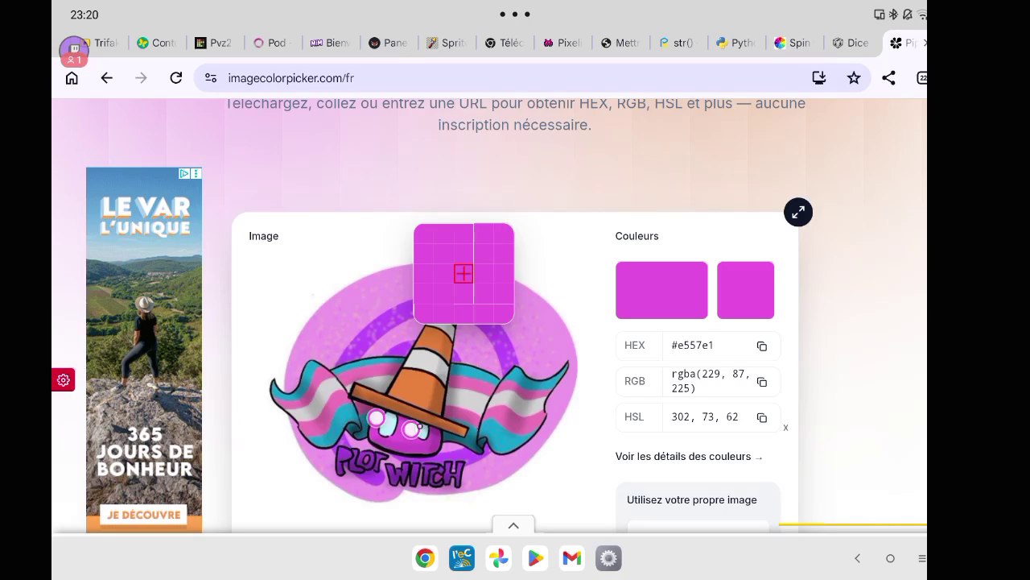
Step: Sample the muted purple #835f8f from the artwork and open its colour details page
{"action": "left_click_drag", "start_coordinate": [464, 274], "coordinate": [476, 346]}
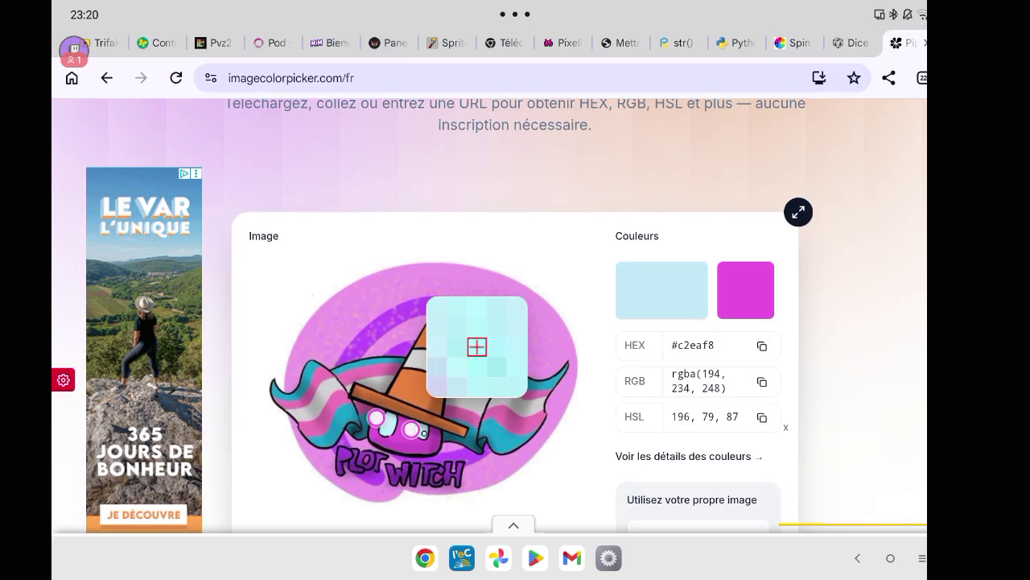
{"action": "left_click_drag", "start_coordinate": [476, 347], "coordinate": [478, 345]}
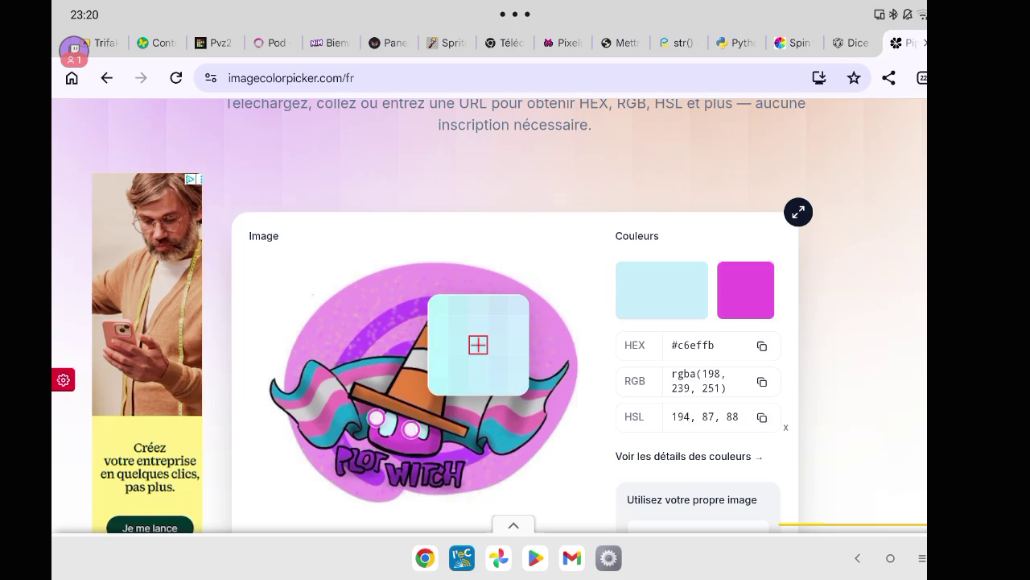
{"action": "left_click_drag", "start_coordinate": [478, 345], "coordinate": [563, 377]}
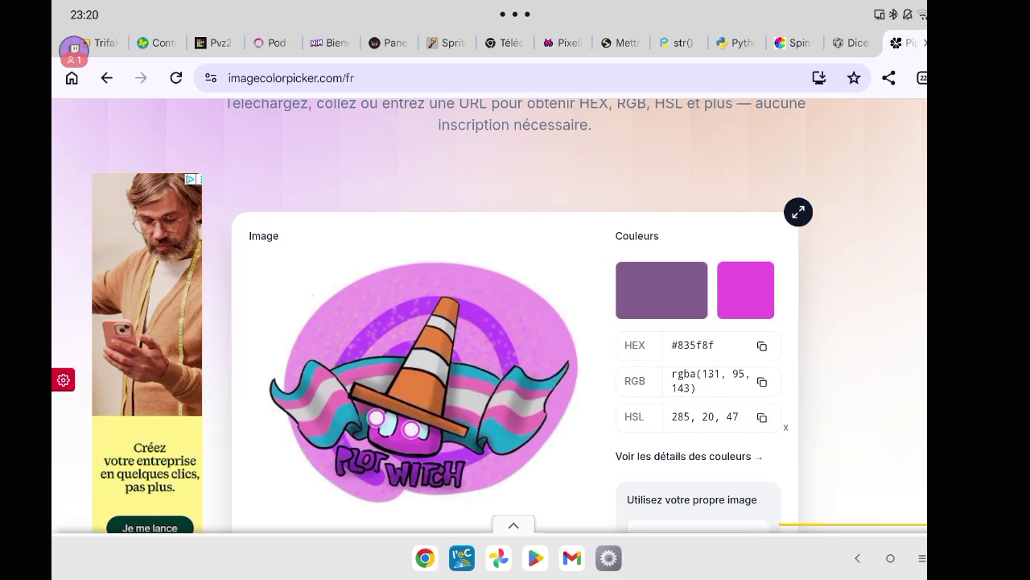
{"action": "scroll", "coordinate": [515, 322], "scroll_direction": "down", "scroll_amount": 2}
{"action": "scroll", "coordinate": [515, 322], "scroll_direction": "down", "scroll_amount": 2}
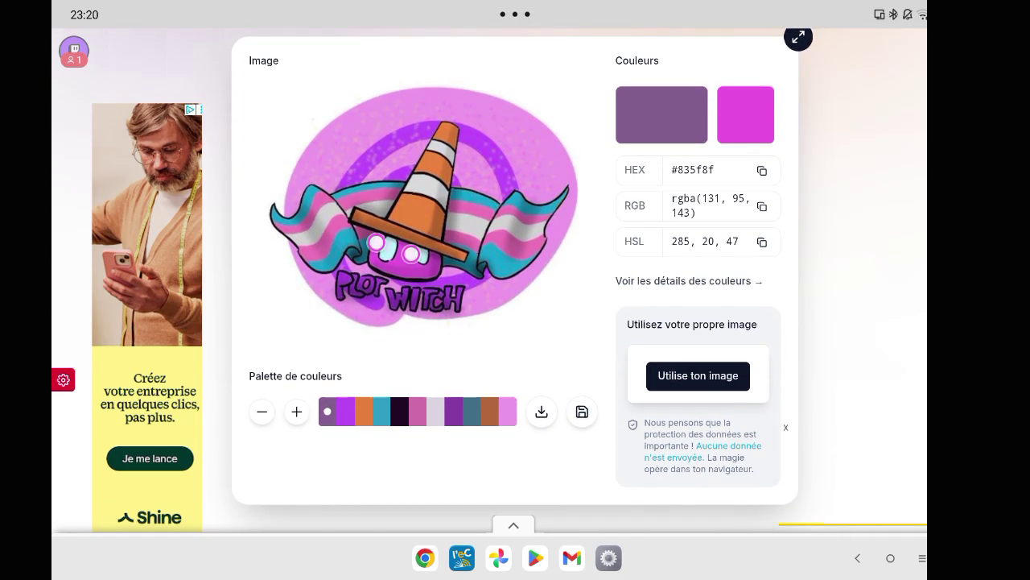
{"action": "left_click", "coordinate": [689, 280]}
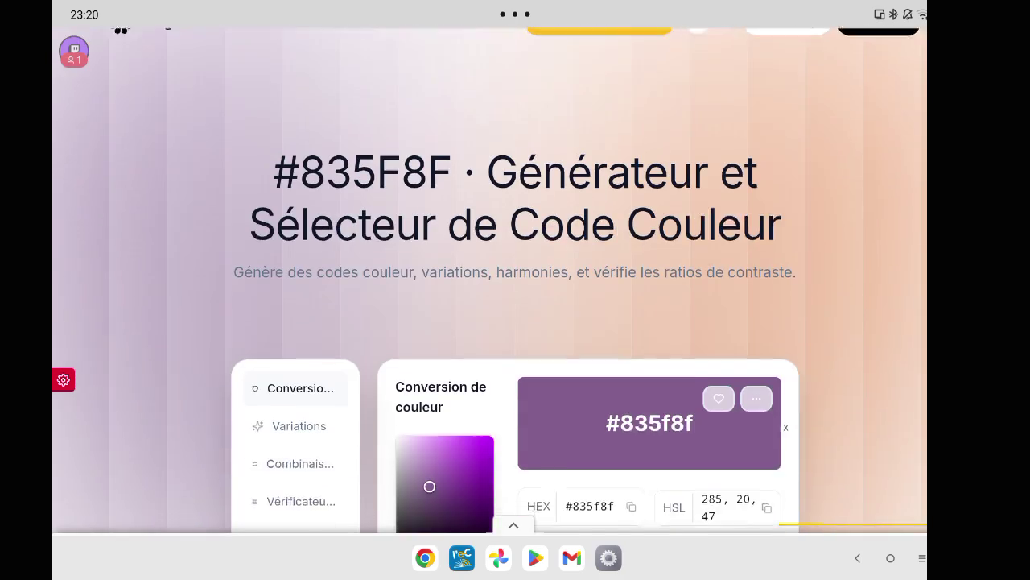
{"action": "scroll", "coordinate": [515, 322], "scroll_direction": "down", "scroll_amount": 3}
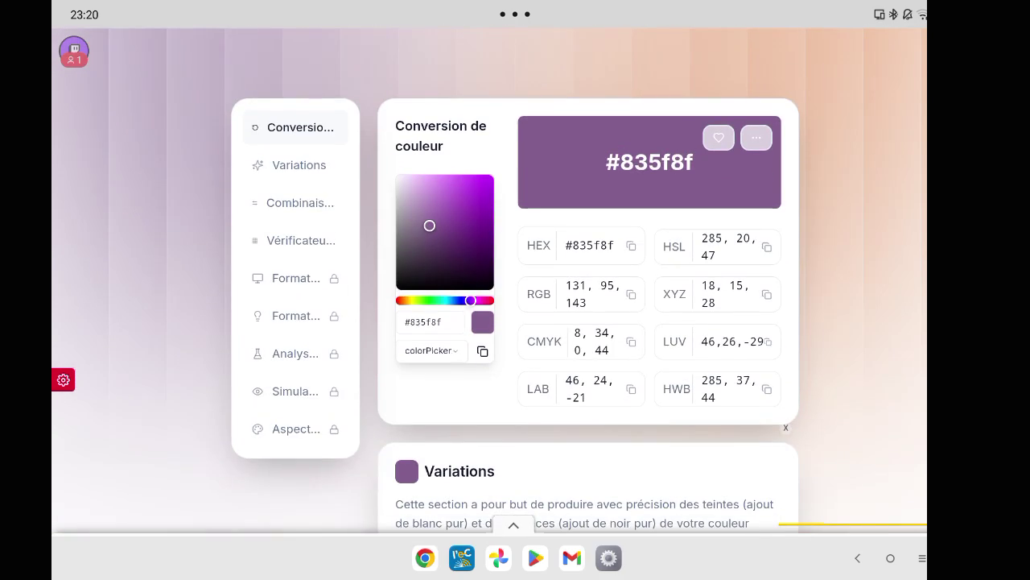
{"action": "scroll", "coordinate": [515, 322], "scroll_direction": "down", "scroll_amount": 3}
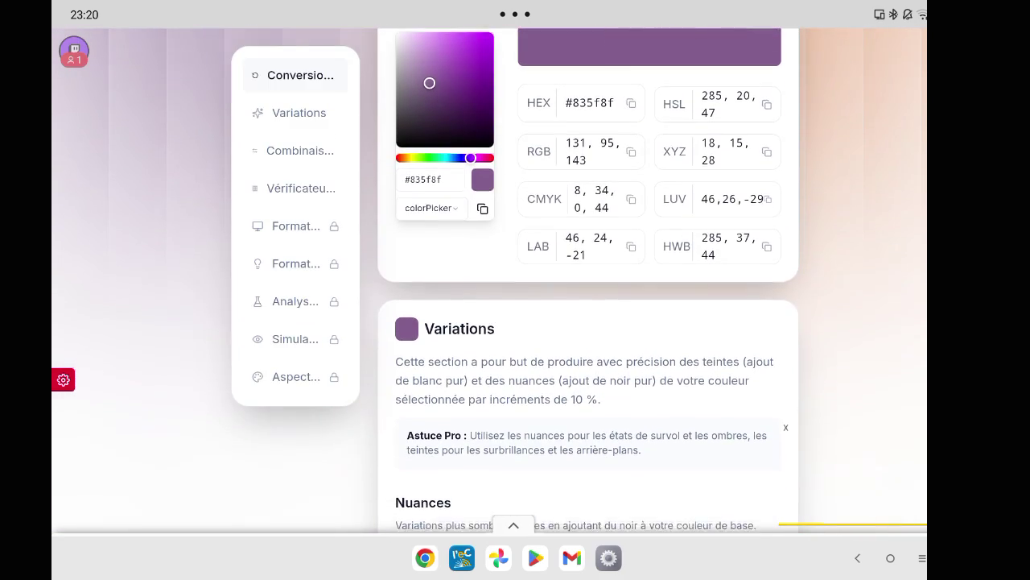
{"action": "scroll", "coordinate": [515, 322], "scroll_direction": "down", "scroll_amount": 2}
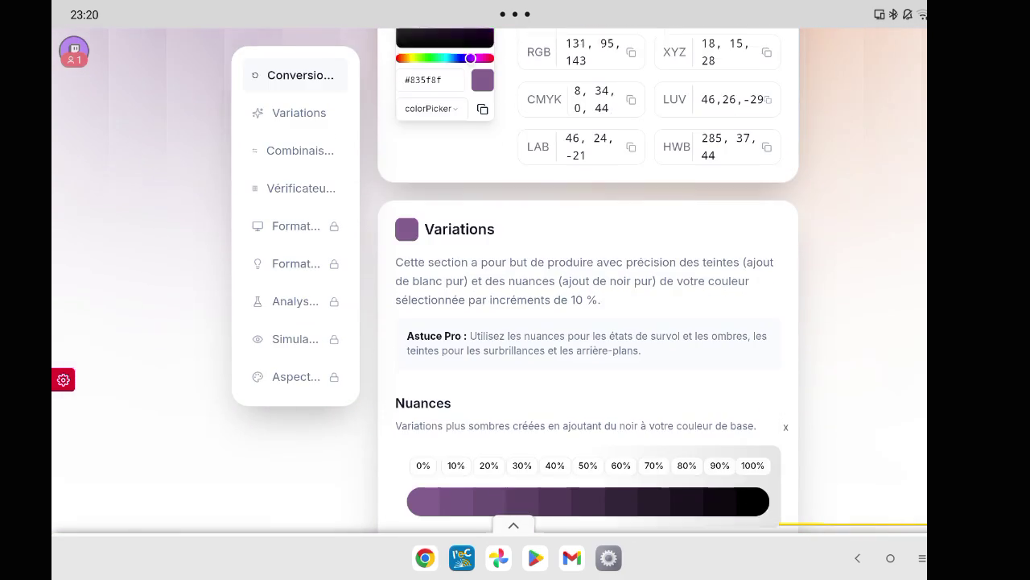
{"action": "scroll", "coordinate": [588, 322], "scroll_direction": "down", "scroll_amount": 2}
{"action": "scroll", "coordinate": [588, 322], "scroll_direction": "down", "scroll_amount": 2}
{"action": "scroll", "coordinate": [785, 427], "scroll_direction": "down", "scroll_amount": 1}
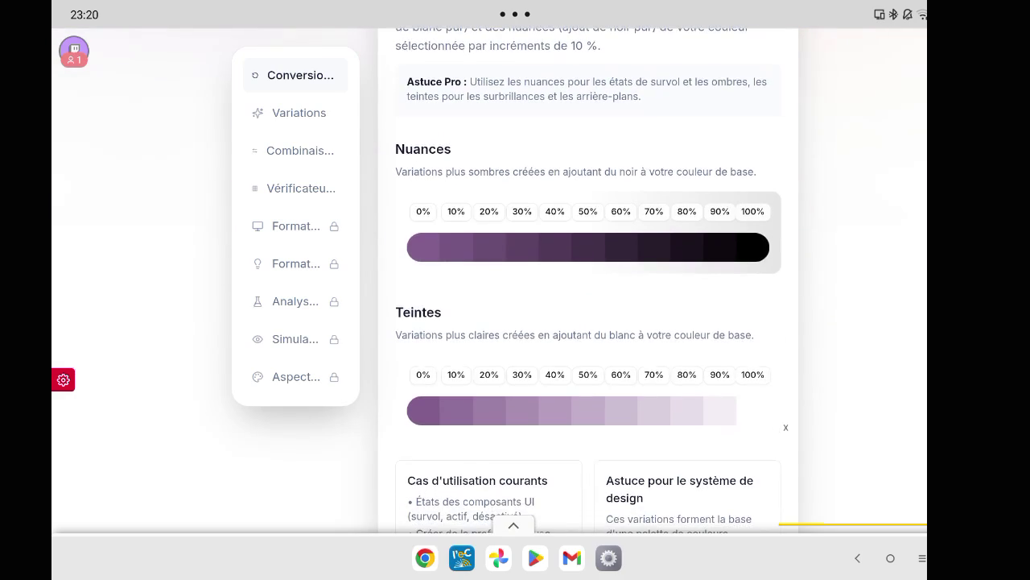
{"action": "scroll", "coordinate": [785, 426], "scroll_direction": "down", "scroll_amount": 1}
{"action": "scroll", "coordinate": [786, 426], "scroll_direction": "down", "scroll_amount": 1}
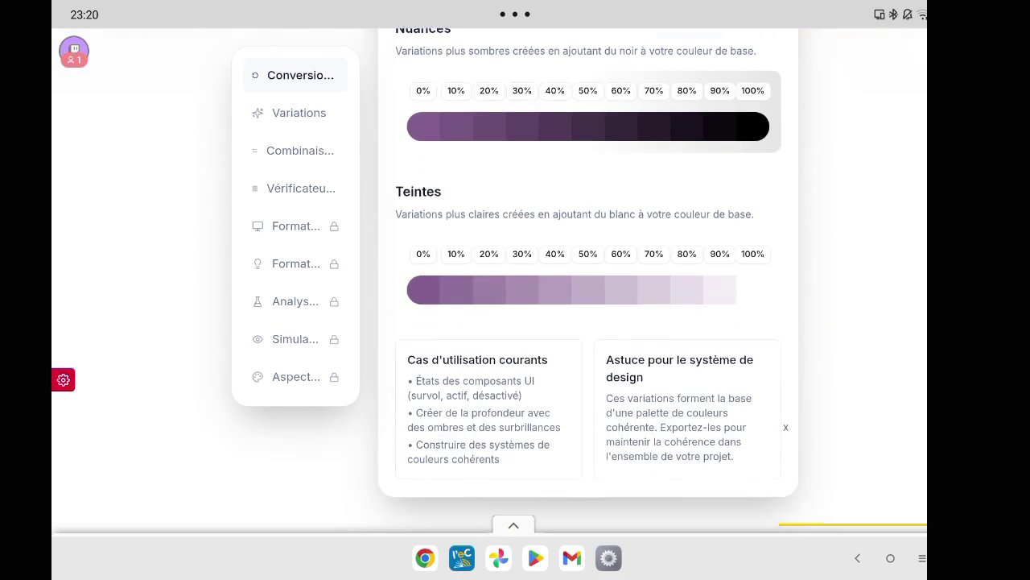
{"action": "scroll", "coordinate": [786, 427], "scroll_direction": "down", "scroll_amount": 1}
{"action": "scroll", "coordinate": [786, 426], "scroll_direction": "down", "scroll_amount": 1}
{"action": "scroll", "coordinate": [785, 427], "scroll_direction": "down", "scroll_amount": 1}
{"action": "scroll", "coordinate": [786, 426], "scroll_direction": "down", "scroll_amount": 1}
{"action": "scroll", "coordinate": [786, 427], "scroll_direction": "down", "scroll_amount": 1}
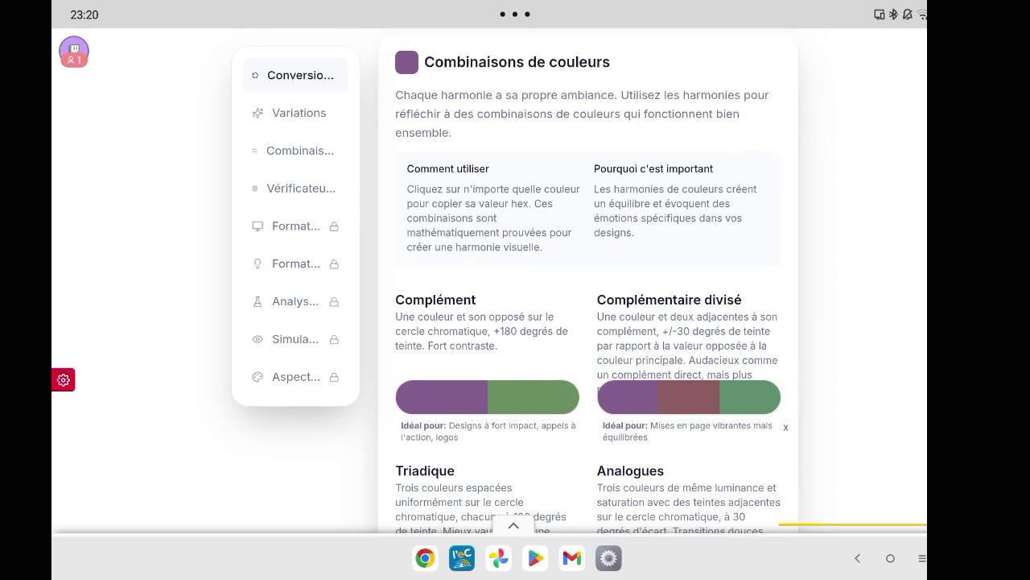
{"action": "scroll", "coordinate": [785, 427], "scroll_direction": "down", "scroll_amount": 1}
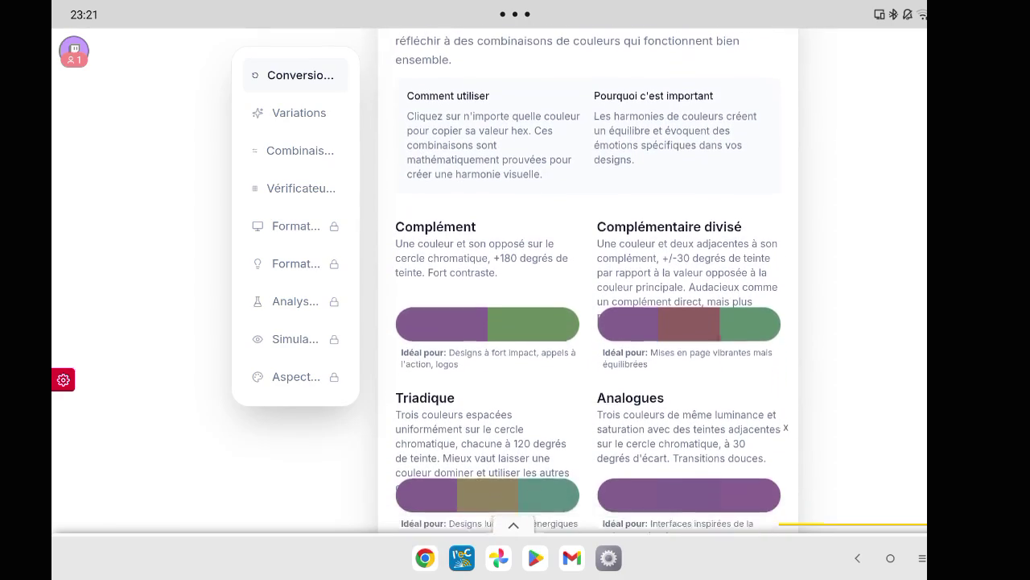
{"action": "scroll", "coordinate": [786, 427], "scroll_direction": "down", "scroll_amount": 1}
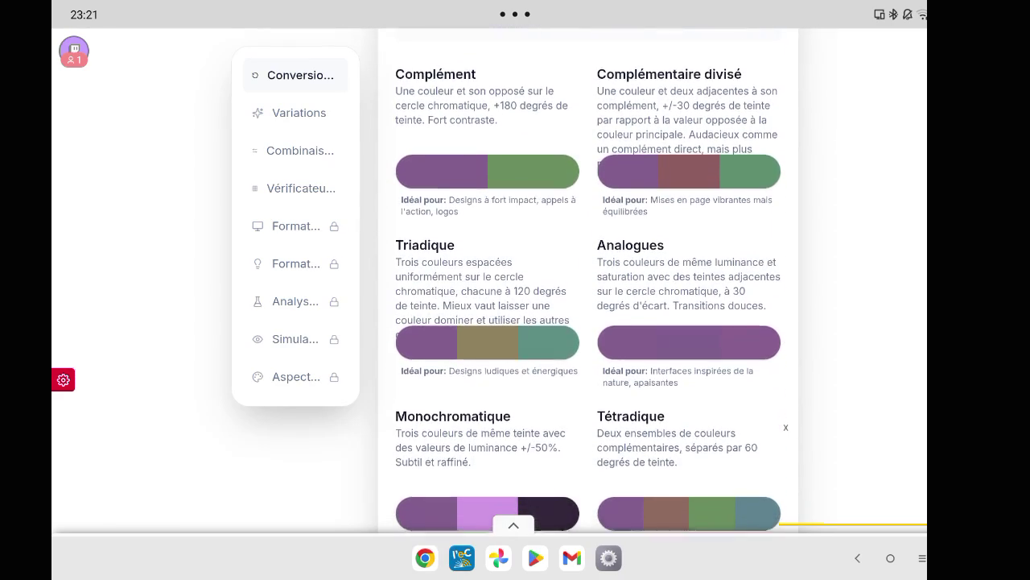
{"action": "scroll", "coordinate": [786, 426], "scroll_direction": "down", "scroll_amount": 1}
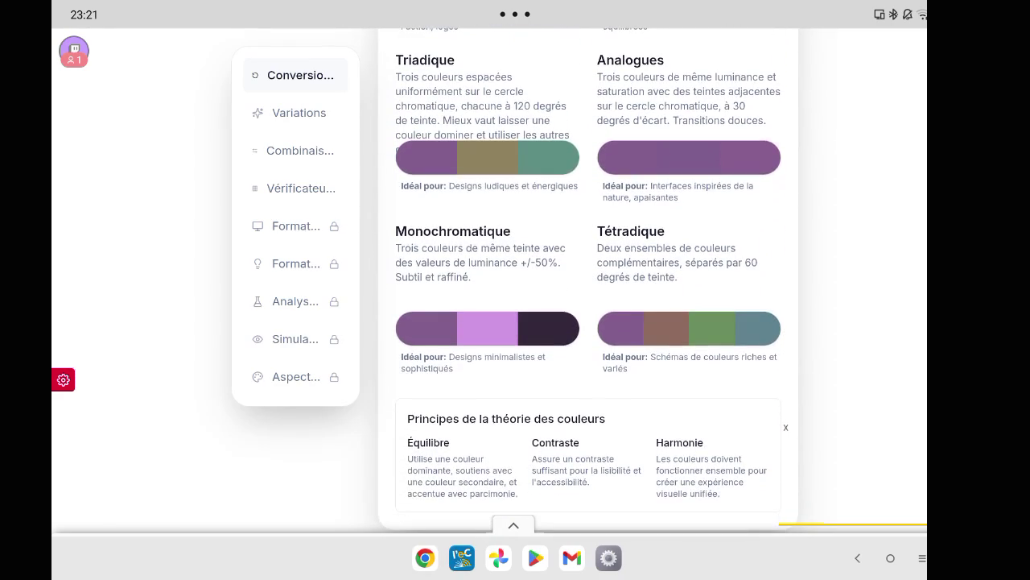
{"action": "scroll", "coordinate": [785, 427], "scroll_direction": "down", "scroll_amount": 1}
{"action": "scroll", "coordinate": [785, 426], "scroll_direction": "down", "scroll_amount": 1}
{"action": "scroll", "coordinate": [786, 427], "scroll_direction": "down", "scroll_amount": 1}
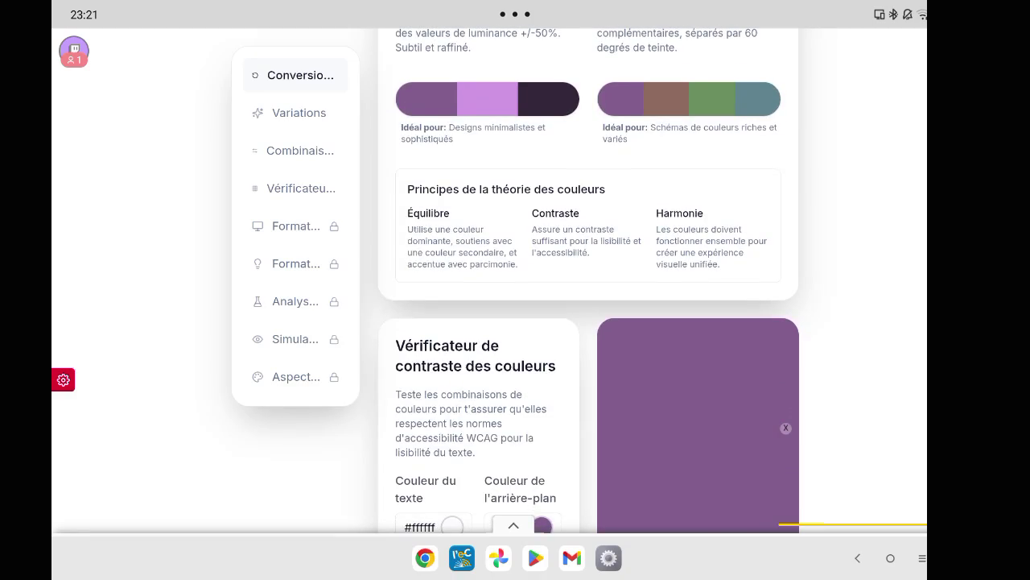
{"action": "scroll", "coordinate": [786, 427], "scroll_direction": "down", "scroll_amount": 1}
{"action": "scroll", "coordinate": [590, 280], "scroll_direction": "down", "scroll_amount": 1}
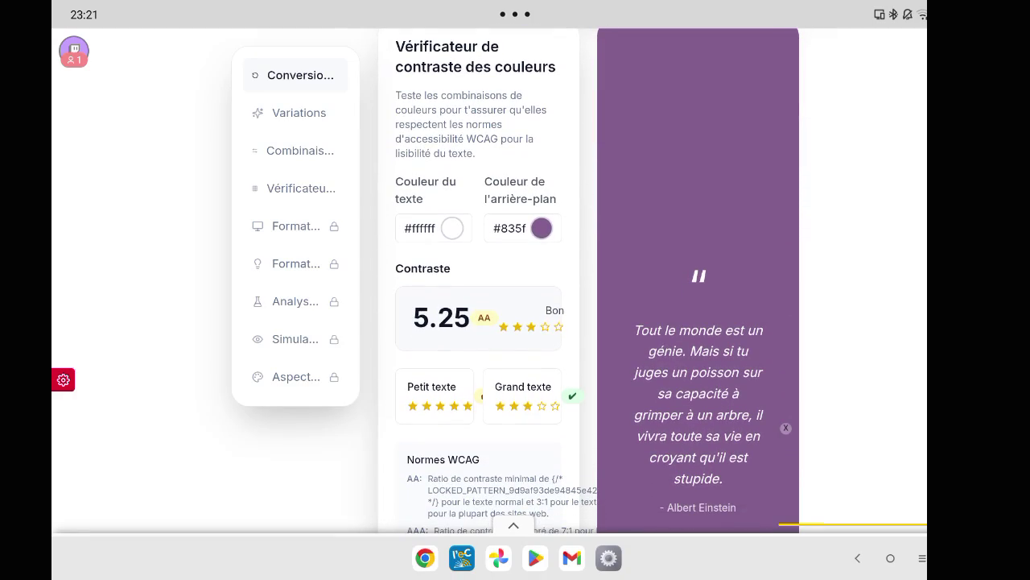
{"action": "scroll", "coordinate": [584, 312], "scroll_direction": "down", "scroll_amount": 2}
{"action": "scroll", "coordinate": [584, 311], "scroll_direction": "down", "scroll_amount": 1}
{"action": "scroll", "coordinate": [584, 312], "scroll_direction": "down", "scroll_amount": 2}
{"action": "scroll", "coordinate": [584, 312], "scroll_direction": "down", "scroll_amount": 1}
{"action": "scroll", "coordinate": [584, 312], "scroll_direction": "down", "scroll_amount": 2}
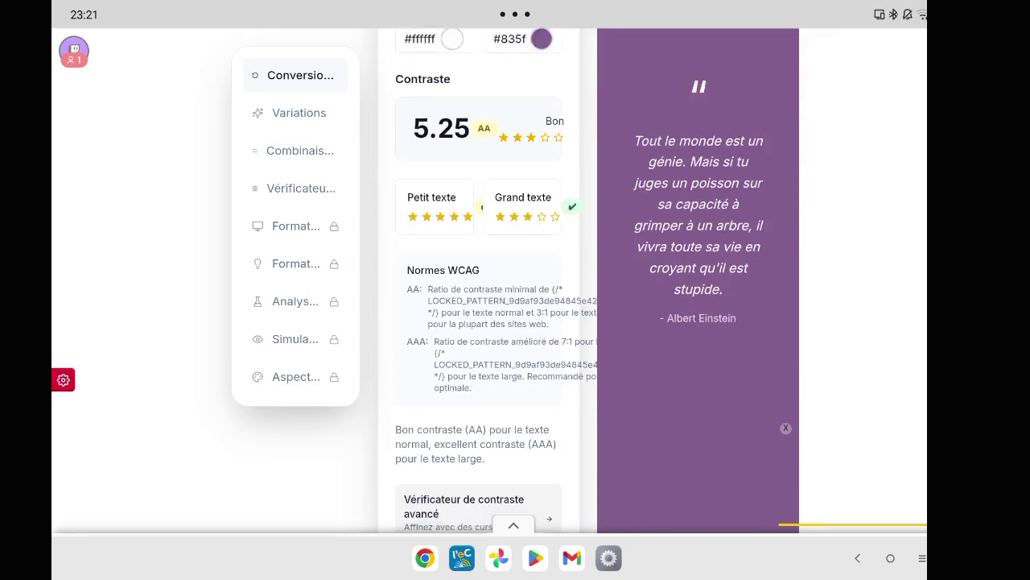
{"action": "scroll", "coordinate": [583, 311], "scroll_direction": "down", "scroll_amount": 3}
{"action": "scroll", "coordinate": [584, 312], "scroll_direction": "down", "scroll_amount": 3}
{"action": "scroll", "coordinate": [583, 311], "scroll_direction": "down", "scroll_amount": 3}
{"action": "scroll", "coordinate": [584, 312], "scroll_direction": "down", "scroll_amount": 8}
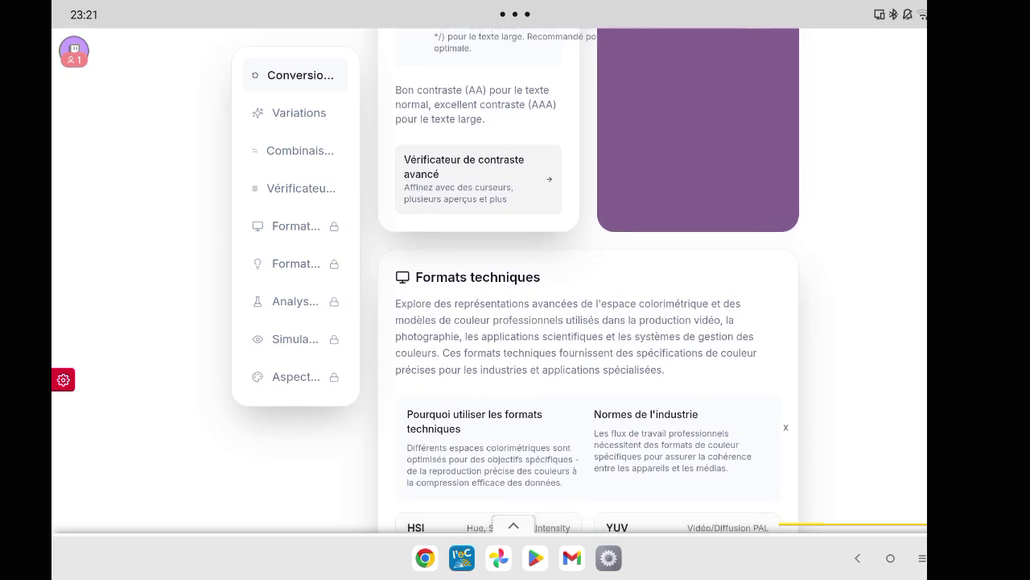
{"action": "scroll", "coordinate": [583, 312], "scroll_direction": "down", "scroll_amount": 6}
{"action": "scroll", "coordinate": [583, 312], "scroll_direction": "down", "scroll_amount": 3}
{"action": "scroll", "coordinate": [583, 312], "scroll_direction": "down", "scroll_amount": 3}
{"action": "scroll", "coordinate": [584, 312], "scroll_direction": "down", "scroll_amount": 1}
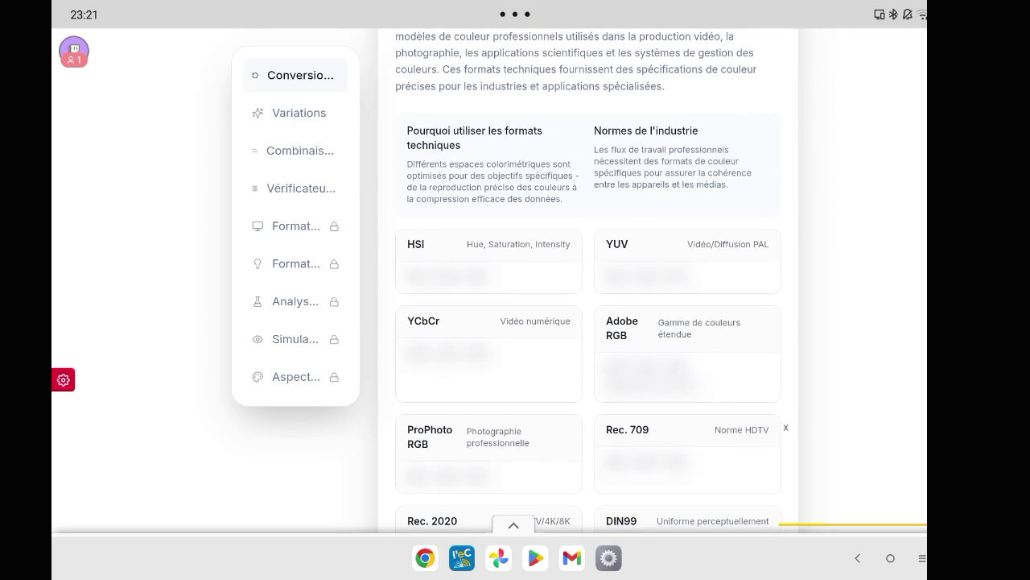
{"action": "scroll", "coordinate": [583, 312], "scroll_direction": "down", "scroll_amount": 2}
{"action": "scroll", "coordinate": [584, 311], "scroll_direction": "down", "scroll_amount": 2}
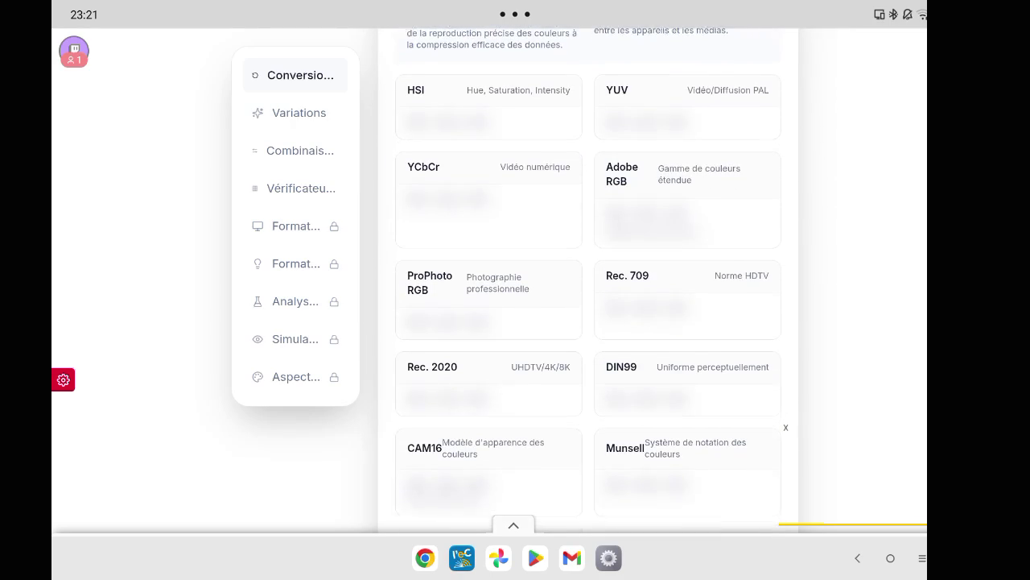
{"action": "scroll", "coordinate": [584, 312], "scroll_direction": "down", "scroll_amount": 1}
{"action": "scroll", "coordinate": [584, 312], "scroll_direction": "down", "scroll_amount": 3}
{"action": "scroll", "coordinate": [584, 312], "scroll_direction": "down", "scroll_amount": 4}
{"action": "scroll", "coordinate": [583, 312], "scroll_direction": "down", "scroll_amount": 2}
{"action": "scroll", "coordinate": [584, 312], "scroll_direction": "down", "scroll_amount": 2}
{"action": "scroll", "coordinate": [588, 312], "scroll_direction": "down", "scroll_amount": 2}
{"action": "scroll", "coordinate": [589, 311], "scroll_direction": "down", "scroll_amount": 1}
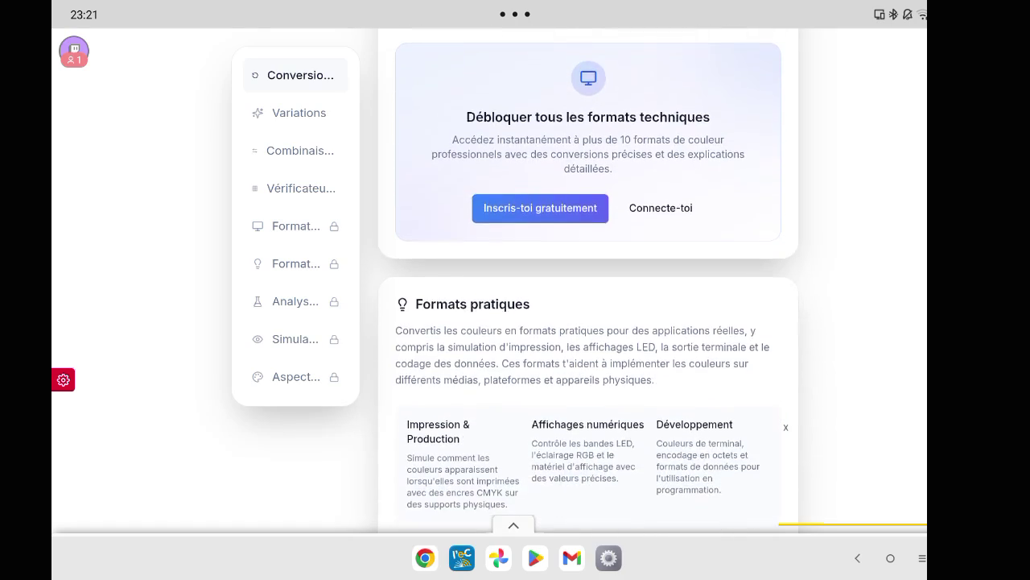
{"action": "scroll", "coordinate": [589, 312], "scroll_direction": "down", "scroll_amount": 1}
{"action": "scroll", "coordinate": [589, 311], "scroll_direction": "down", "scroll_amount": 1}
{"action": "scroll", "coordinate": [589, 311], "scroll_direction": "down", "scroll_amount": 3}
{"action": "scroll", "coordinate": [589, 311], "scroll_direction": "down", "scroll_amount": 2}
{"action": "scroll", "coordinate": [589, 311], "scroll_direction": "down", "scroll_amount": 3}
{"action": "scroll", "coordinate": [589, 312], "scroll_direction": "down", "scroll_amount": 5}
{"action": "scroll", "coordinate": [588, 311], "scroll_direction": "down", "scroll_amount": 3}
{"action": "scroll", "coordinate": [588, 312], "scroll_direction": "down", "scroll_amount": 2}
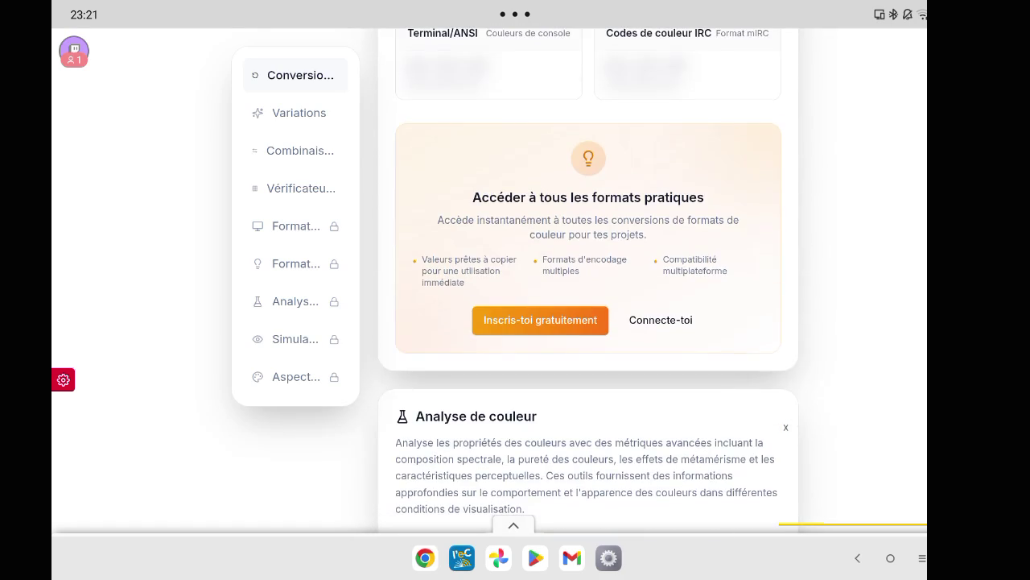
{"action": "scroll", "coordinate": [589, 311], "scroll_direction": "down", "scroll_amount": 3}
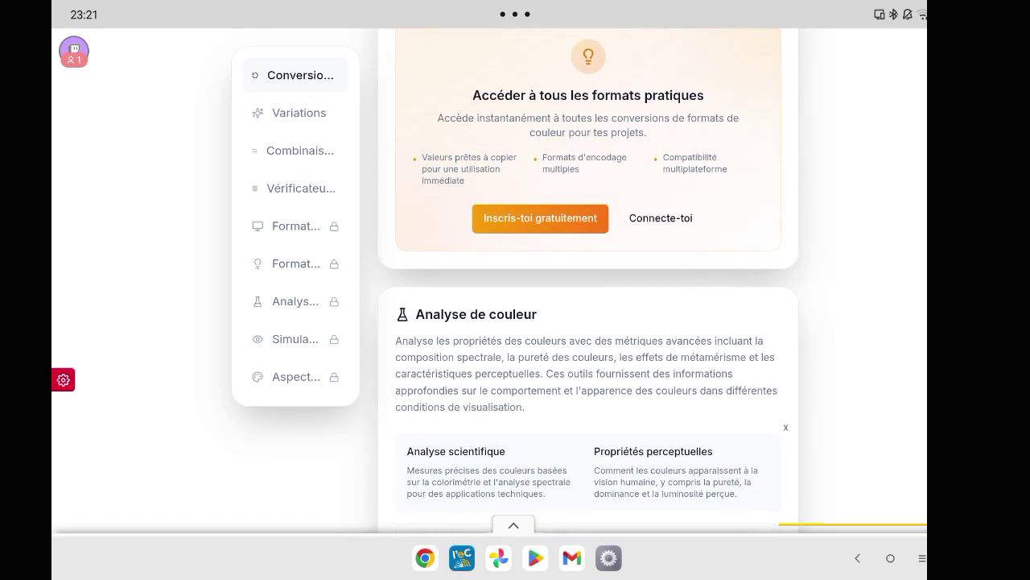
{"action": "scroll", "coordinate": [588, 312], "scroll_direction": "down", "scroll_amount": 3}
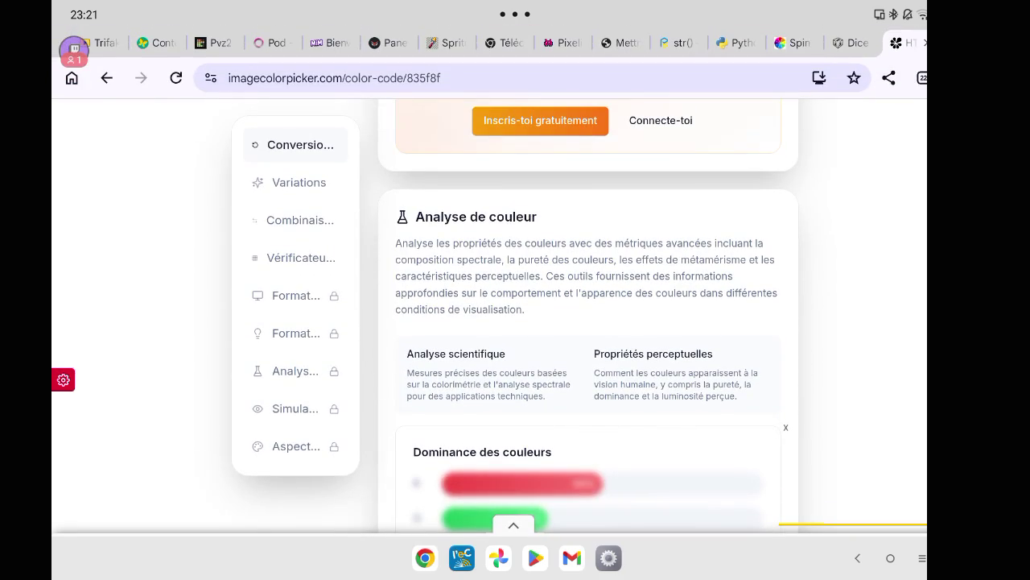
{"action": "scroll", "coordinate": [589, 322], "scroll_direction": "down", "scroll_amount": 5}
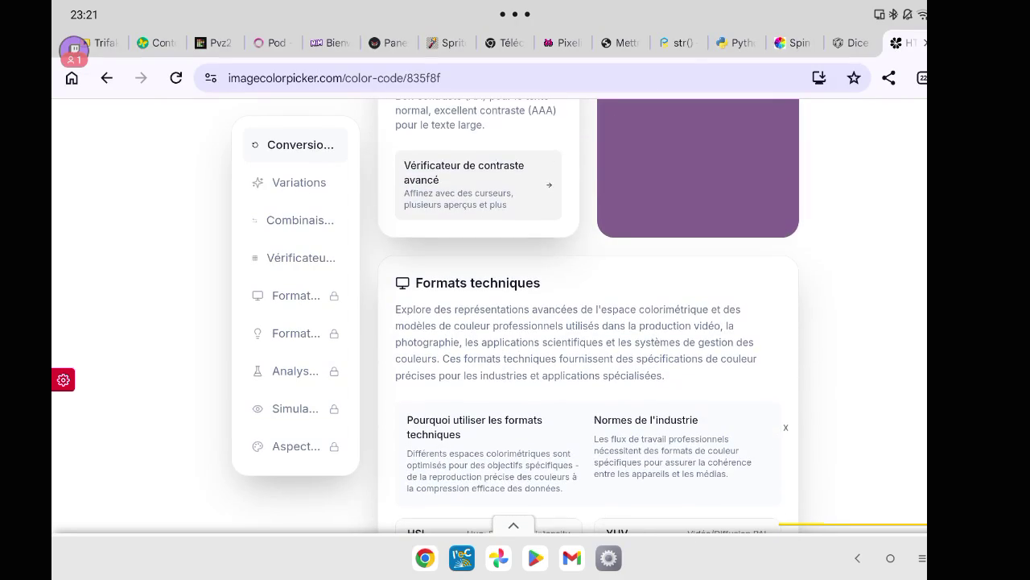
{"action": "left_click", "coordinate": [106, 77]}
Step: Use browser history to return to the picker page showing #835f8f beside the artwork
{"action": "left_click", "coordinate": [107, 77]}
{"action": "scroll", "coordinate": [588, 322], "scroll_direction": "up", "scroll_amount": 15}
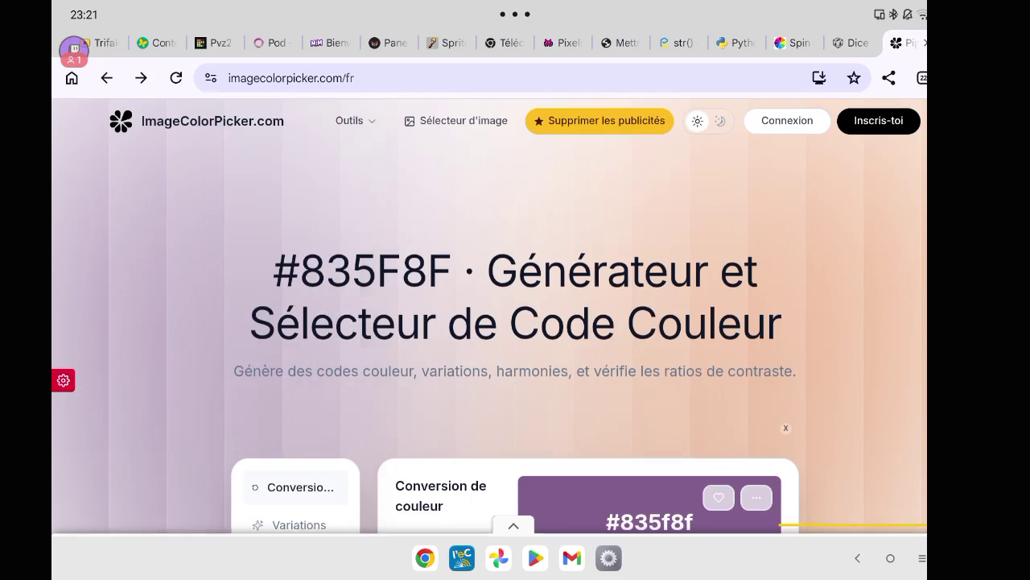
{"action": "scroll", "coordinate": [515, 322], "scroll_direction": "down", "scroll_amount": 3}
{"action": "scroll", "coordinate": [515, 322], "scroll_direction": "up", "scroll_amount": 3}
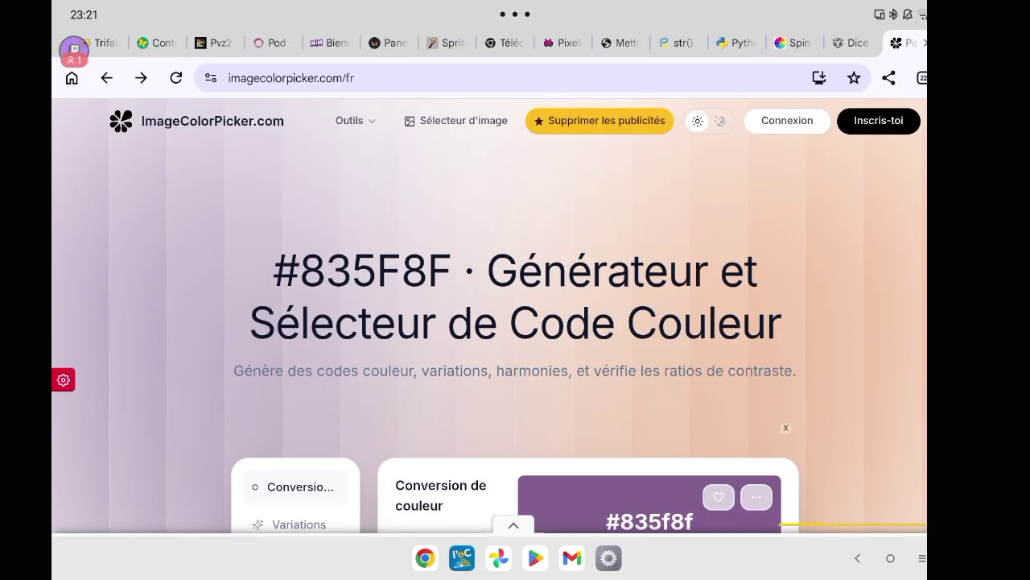
{"action": "left_click", "coordinate": [106, 77]}
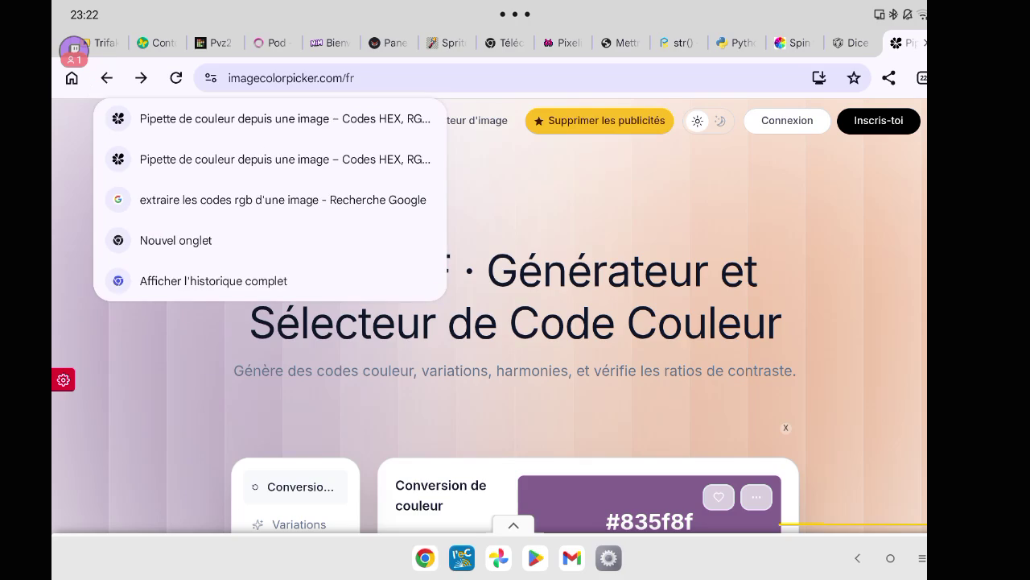
{"action": "scroll", "coordinate": [515, 322], "scroll_direction": "down", "scroll_amount": 5}
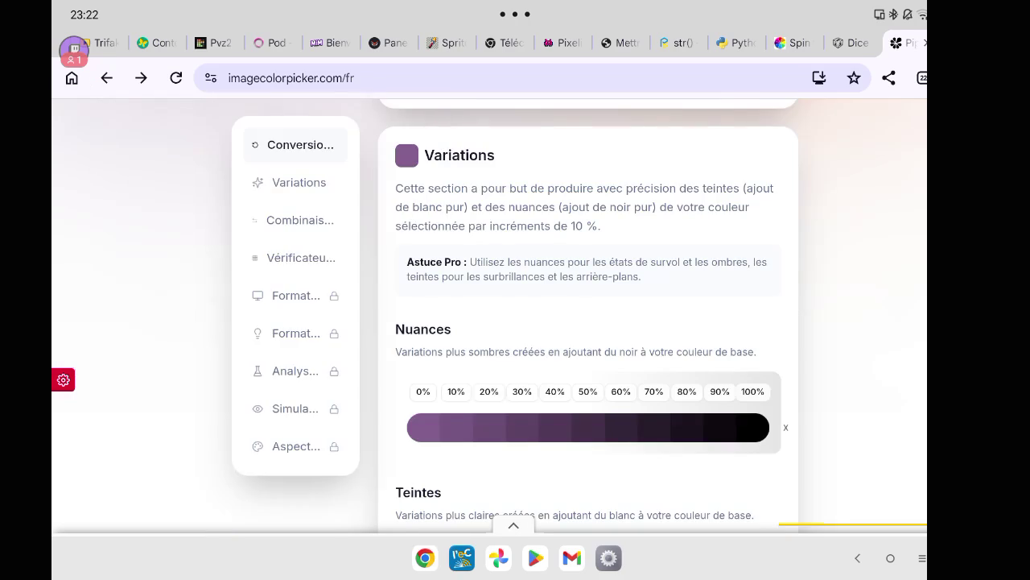
{"action": "scroll", "coordinate": [489, 322], "scroll_direction": "up", "scroll_amount": 15}
{"action": "scroll", "coordinate": [489, 322], "scroll_direction": "down", "scroll_amount": 3}
{"action": "scroll", "coordinate": [489, 322], "scroll_direction": "down", "scroll_amount": 1}
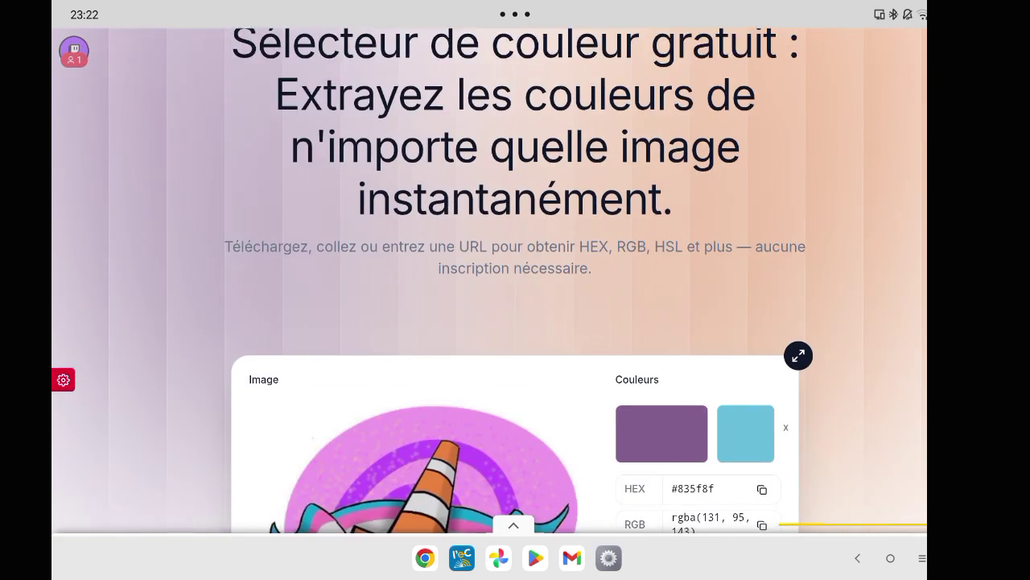
Step: Sample pink #ef9ae7 from the drawing and open the picture in Google Photos
{"action": "scroll", "coordinate": [489, 322], "scroll_direction": "down", "scroll_amount": 3}
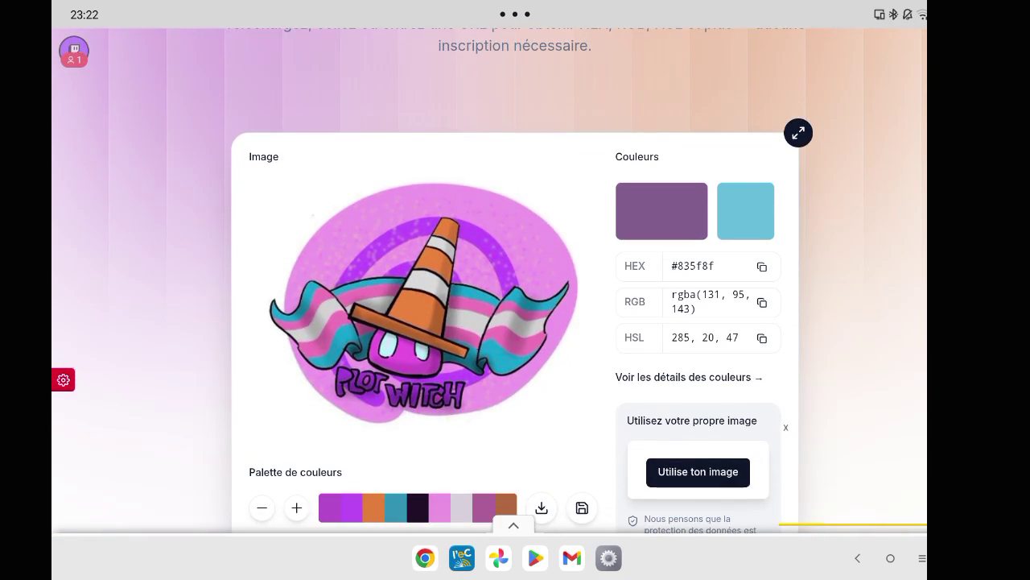
{"action": "scroll", "coordinate": [522, 322], "scroll_direction": "down", "scroll_amount": 1}
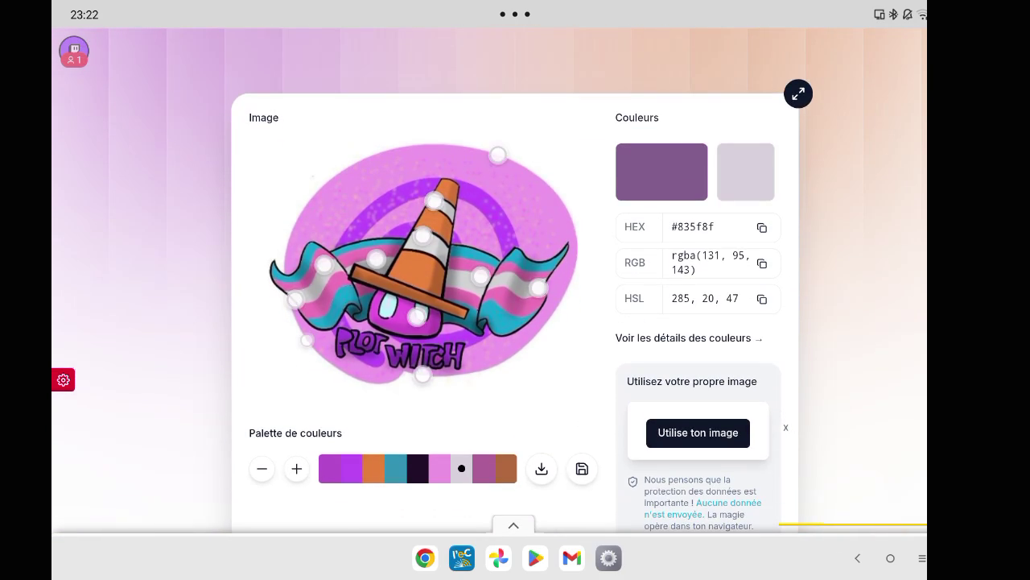
{"action": "left_click_drag", "start_coordinate": [498, 154], "coordinate": [498, 155]}
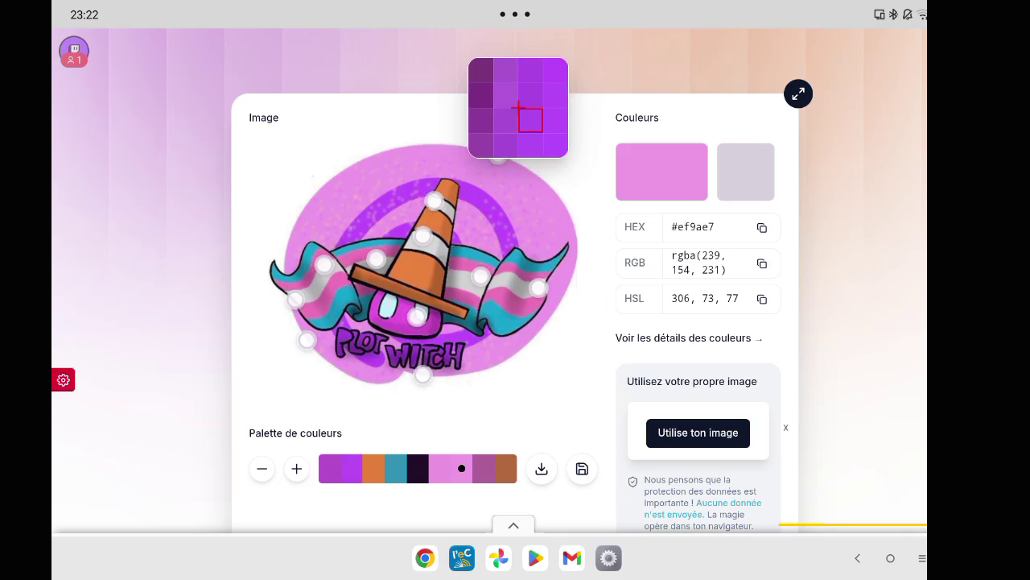
{"action": "left_click", "coordinate": [499, 557]}
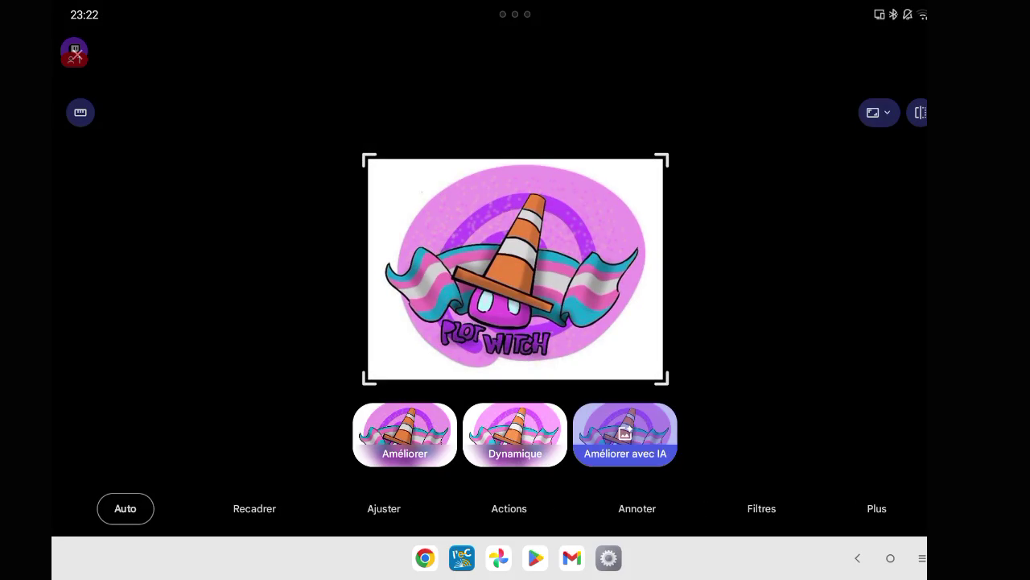
Step: Crop the drawing to a tight portrait frame around the character and save a copy
{"action": "left_click", "coordinate": [254, 508]}
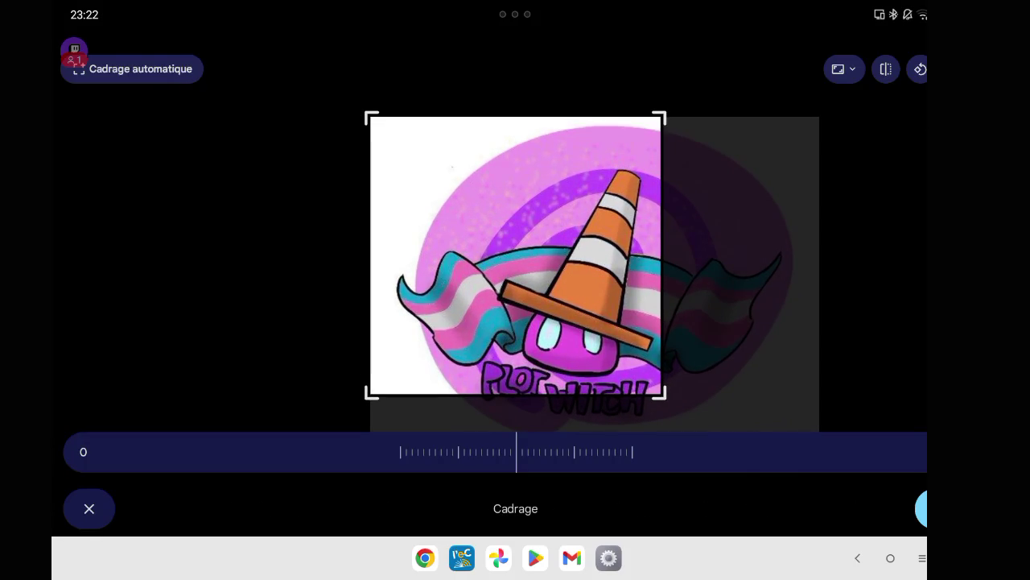
{"action": "left_click_drag", "start_coordinate": [370, 116], "coordinate": [499, 153]}
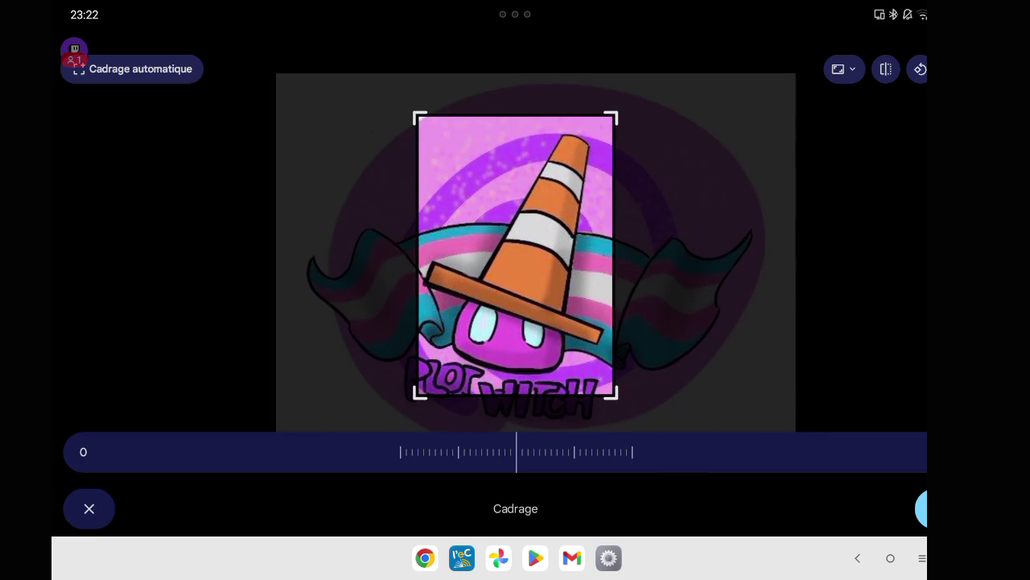
{"action": "left_click_drag", "start_coordinate": [614, 393], "coordinate": [607, 380]}
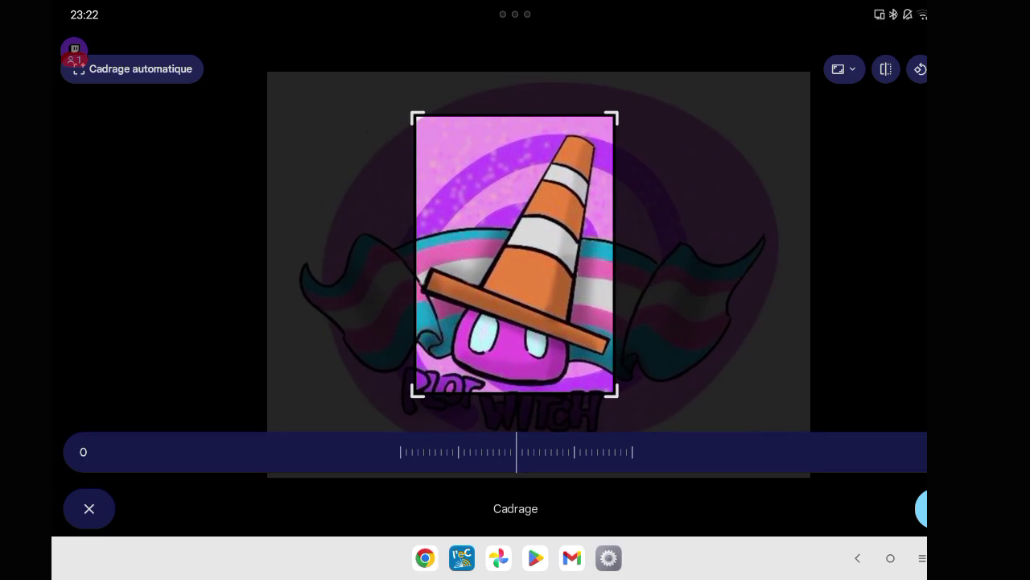
{"action": "left_click_drag", "start_coordinate": [414, 118], "coordinate": [427, 130]}
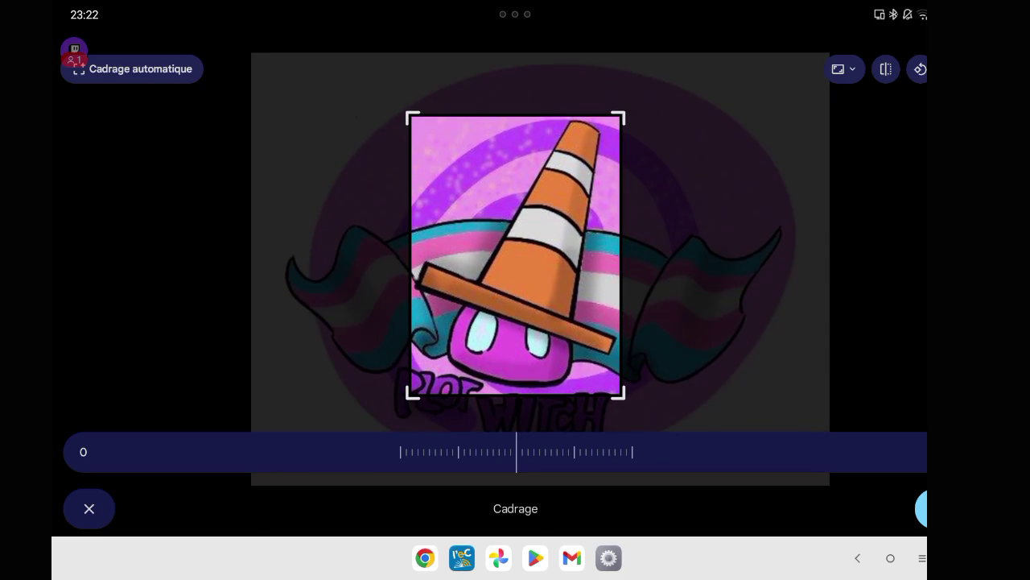
{"action": "left_click", "coordinate": [921, 508]}
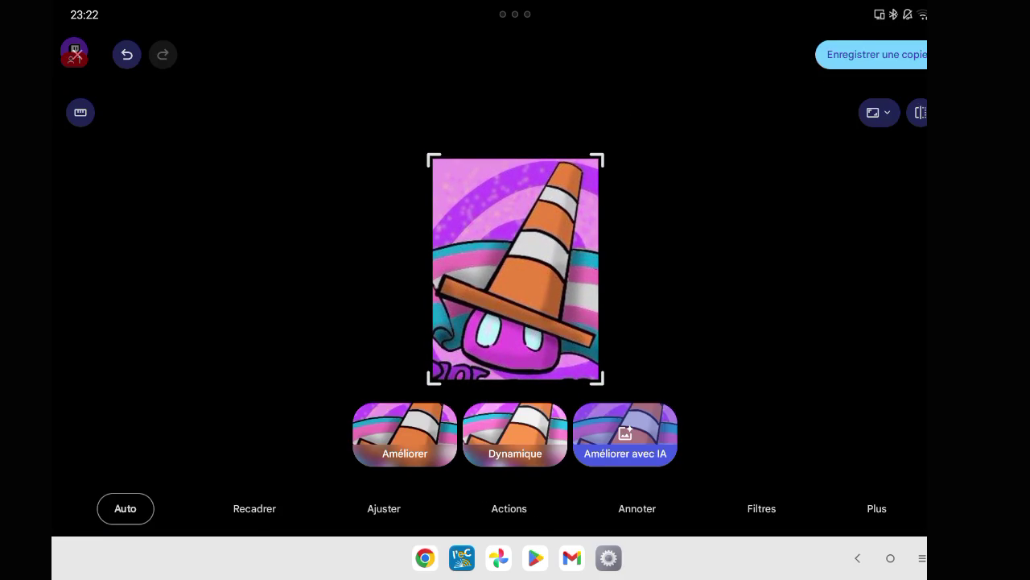
{"action": "left_click", "coordinate": [871, 54]}
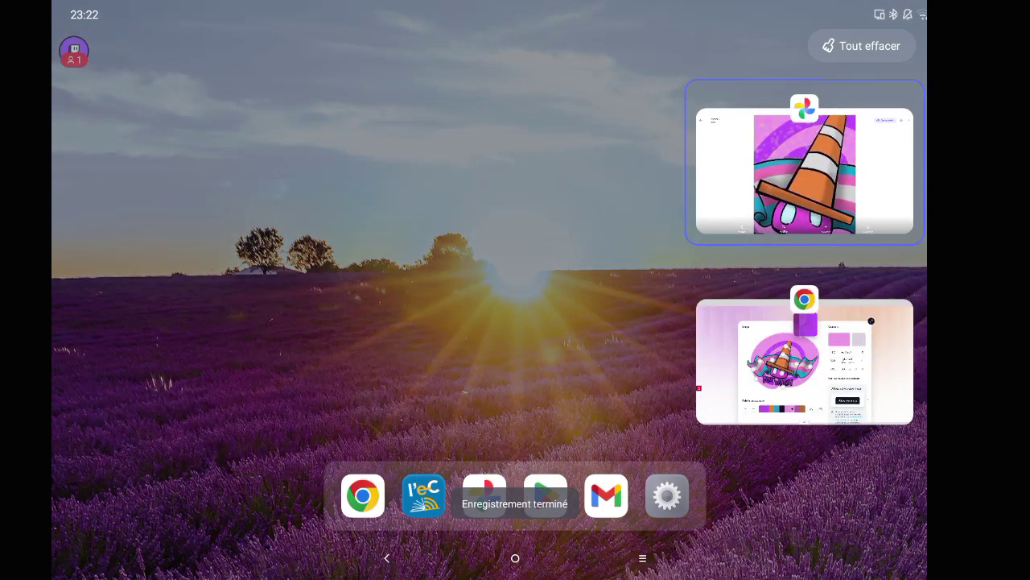
Step: Load the cropped cone-hat image via 'Utilise ton image' and add a palette colour
{"action": "left_click_drag", "start_coordinate": [805, 173], "coordinate": [805, 16]}
{"action": "left_click", "coordinate": [804, 362]}
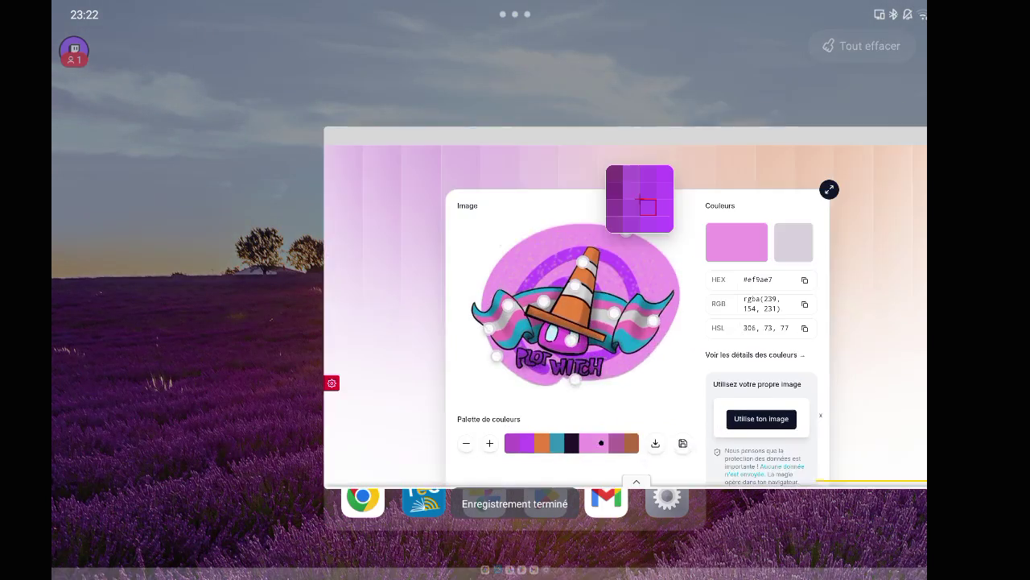
{"action": "scroll", "coordinate": [515, 322], "scroll_direction": "down", "scroll_amount": 3}
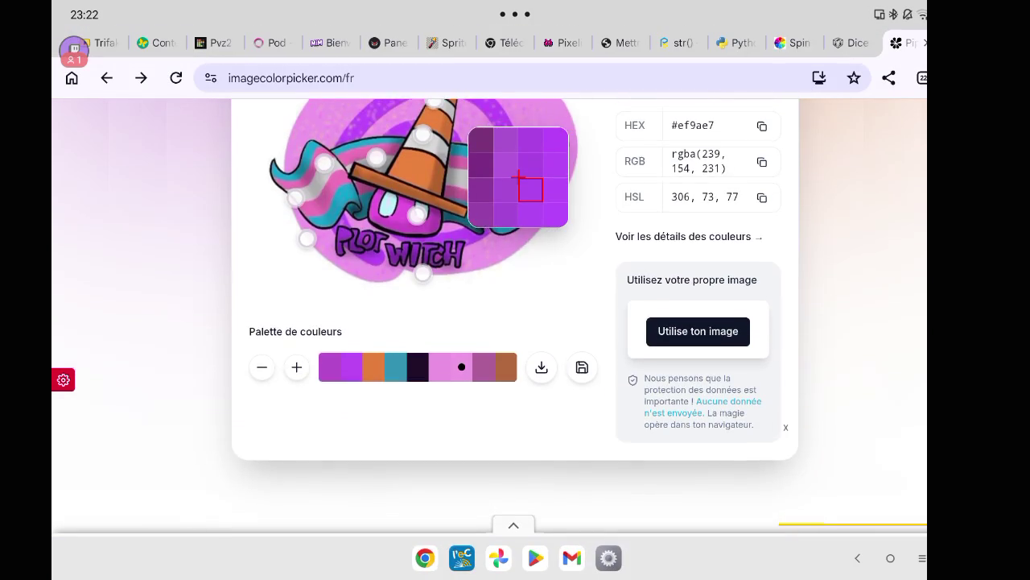
{"action": "left_click", "coordinate": [698, 325]}
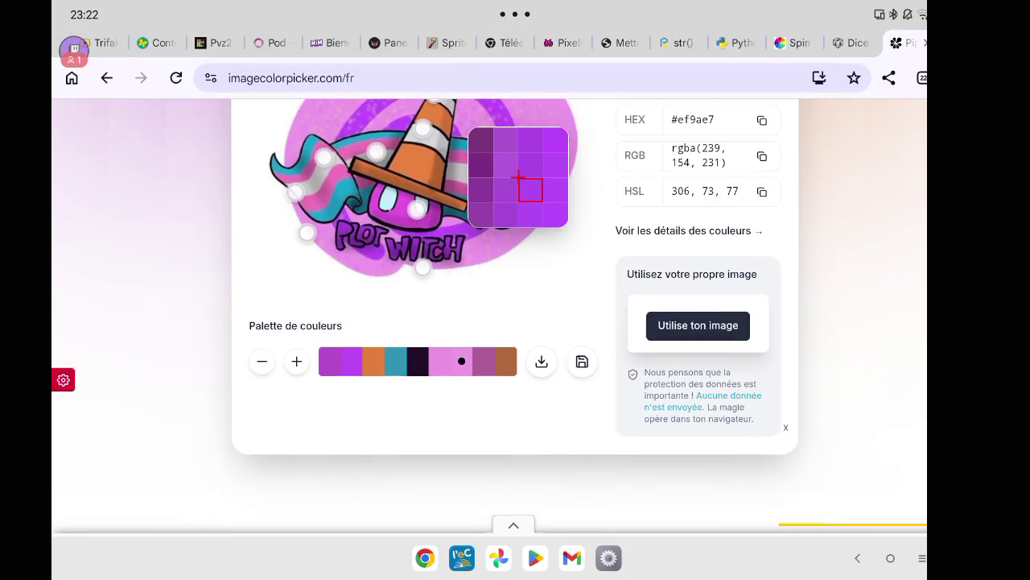
{"action": "left_click", "coordinate": [515, 310]}
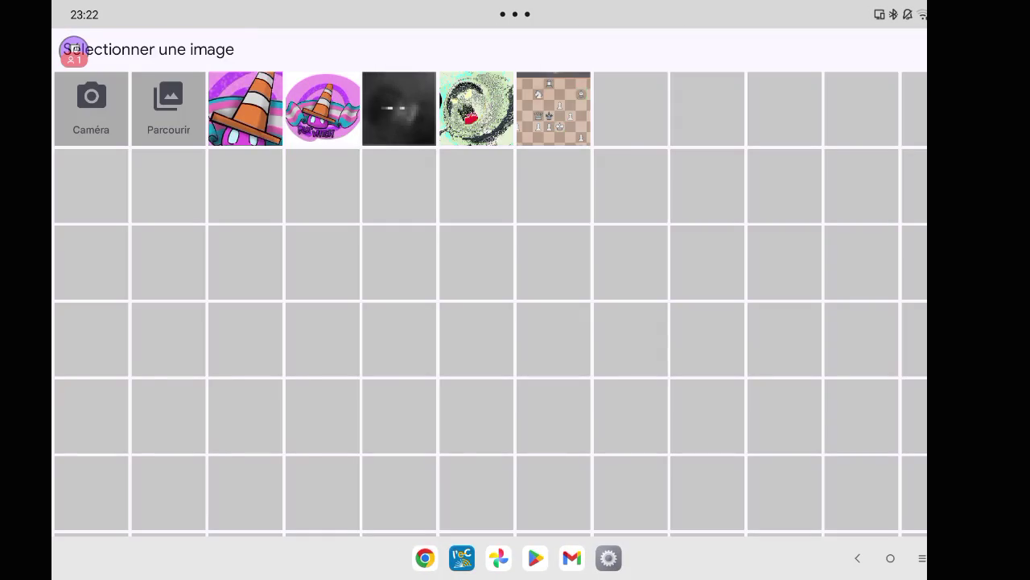
{"action": "left_click", "coordinate": [245, 108]}
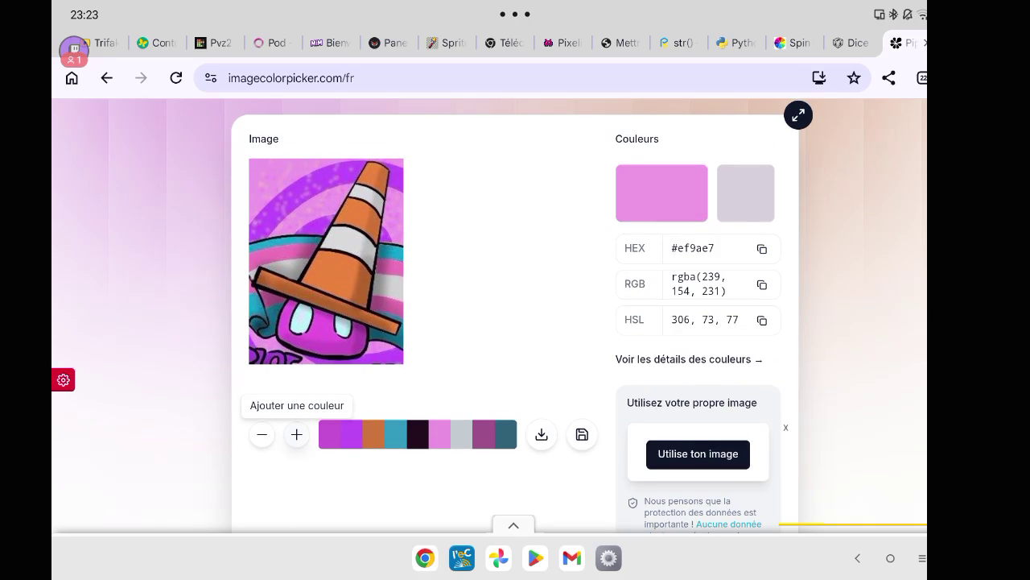
{"action": "left_click", "coordinate": [297, 434]}
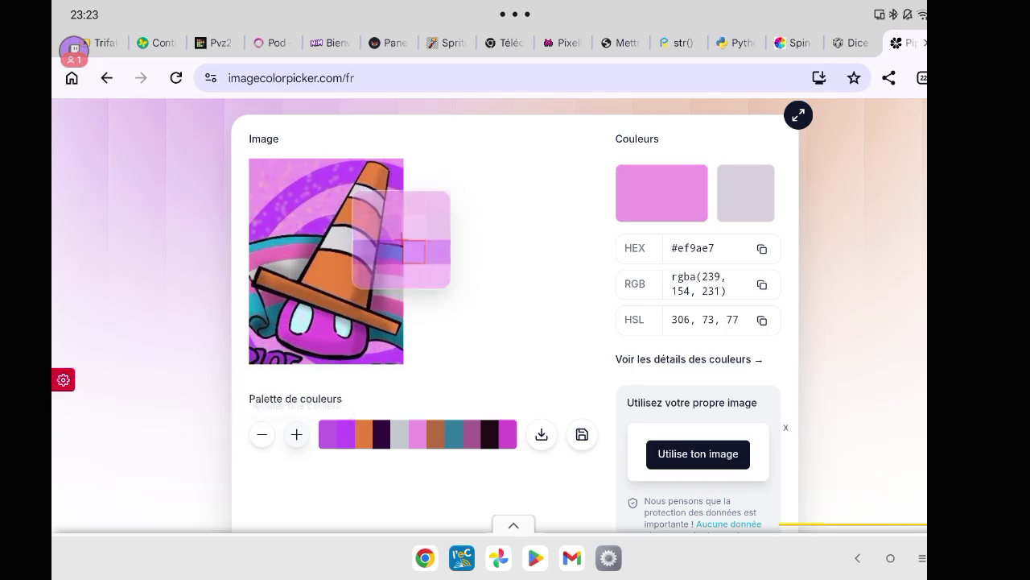
Step: Sample purple #cc44fd and pinks #ef9ce5 and #eb97eb from the cone-hat image, then reload the page
{"action": "left_click", "coordinate": [341, 328]}
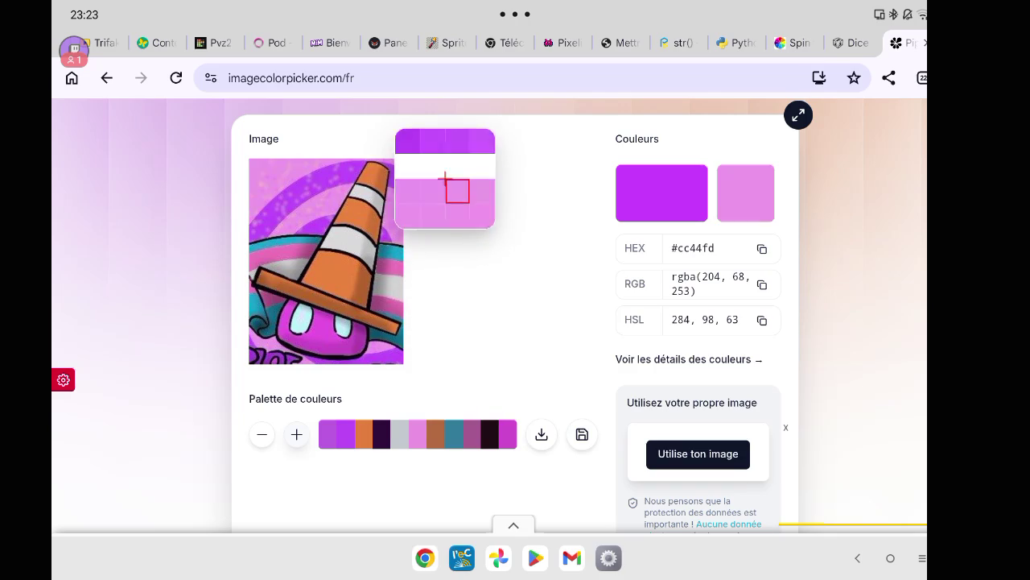
{"action": "left_click", "coordinate": [398, 173]}
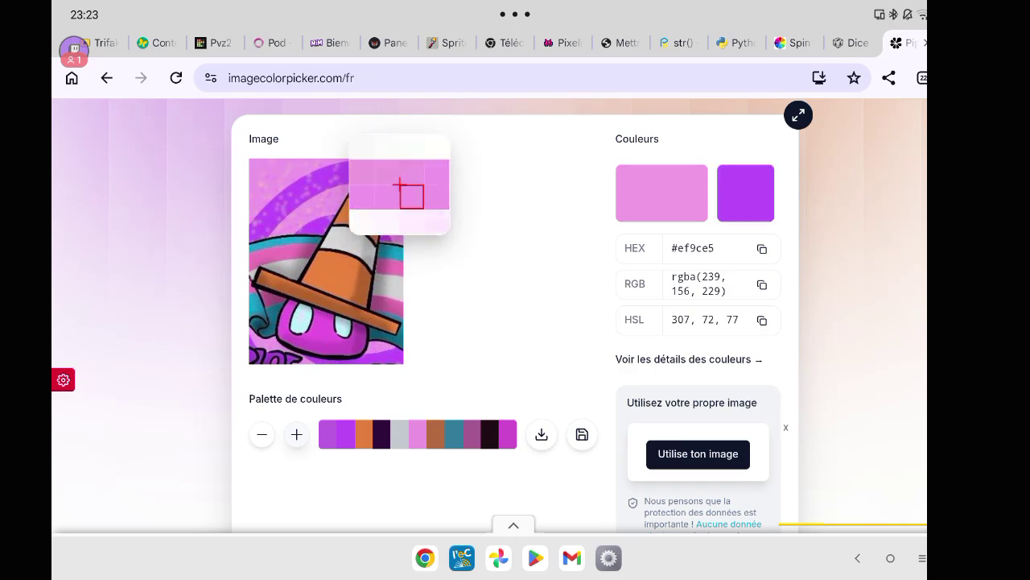
{"action": "left_click", "coordinate": [393, 184]}
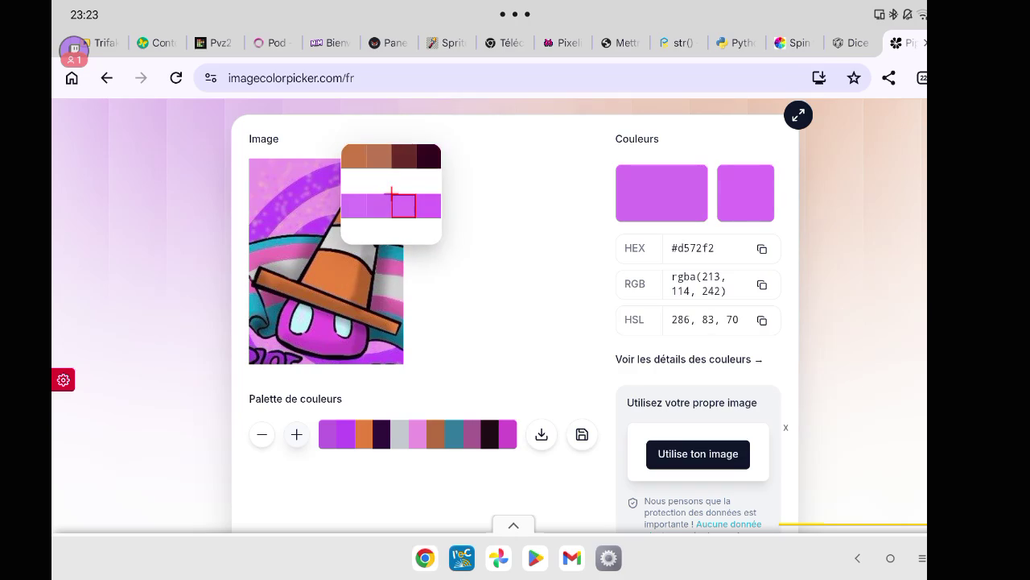
{"action": "left_click", "coordinate": [392, 185]}
{"action": "left_click", "coordinate": [388, 196]}
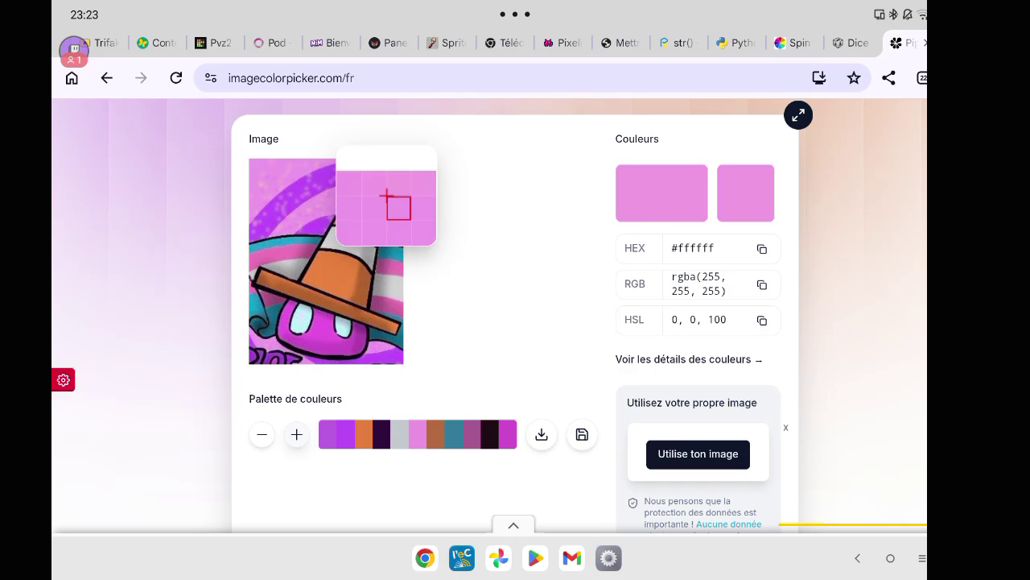
{"action": "left_click", "coordinate": [175, 77]}
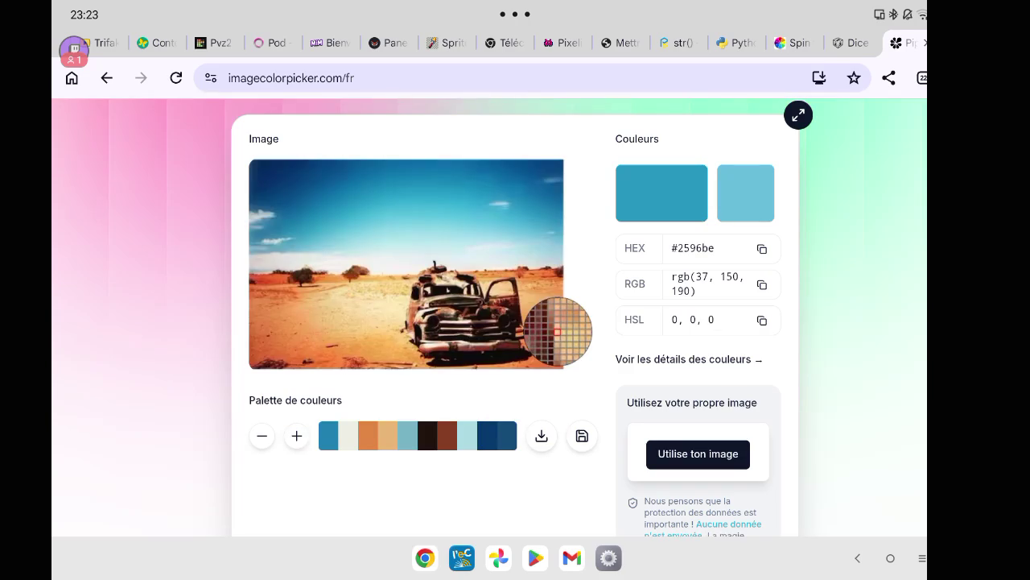
Step: Load the cropped cone-hat picture again through 'Utilise ton image' in the Android image picker
{"action": "left_click", "coordinate": [698, 453]}
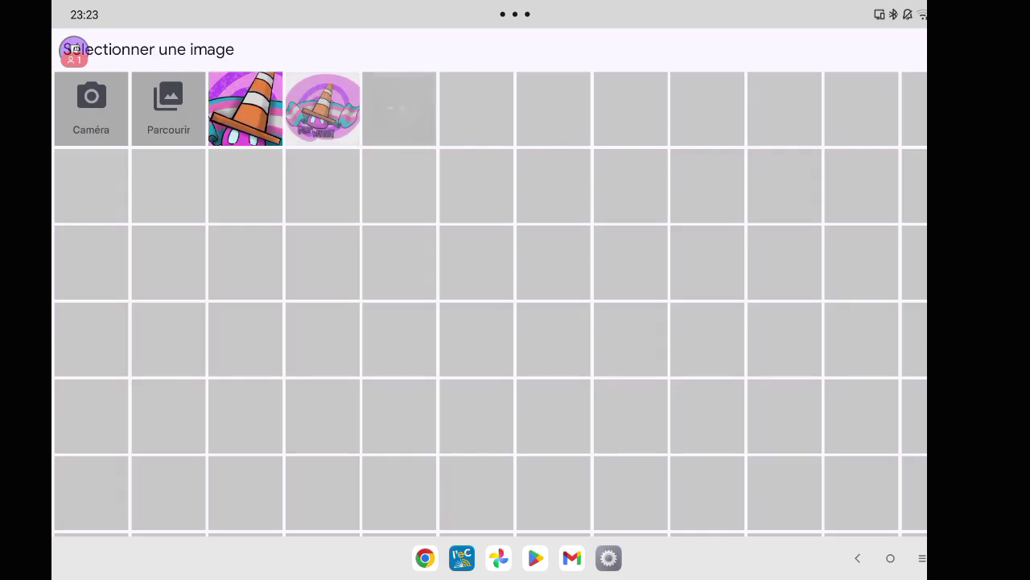
{"action": "left_click", "coordinate": [245, 108]}
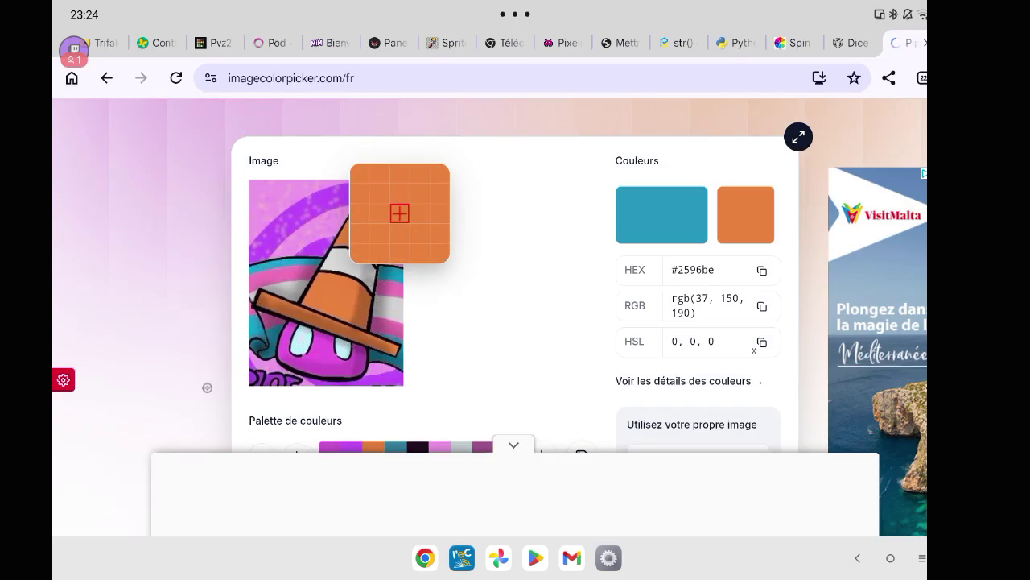
Step: Sample purple #bd51f2, grey #879298 and pale blue #c4e6f2 from the cone-hat drawing
{"action": "left_click", "coordinate": [344, 316]}
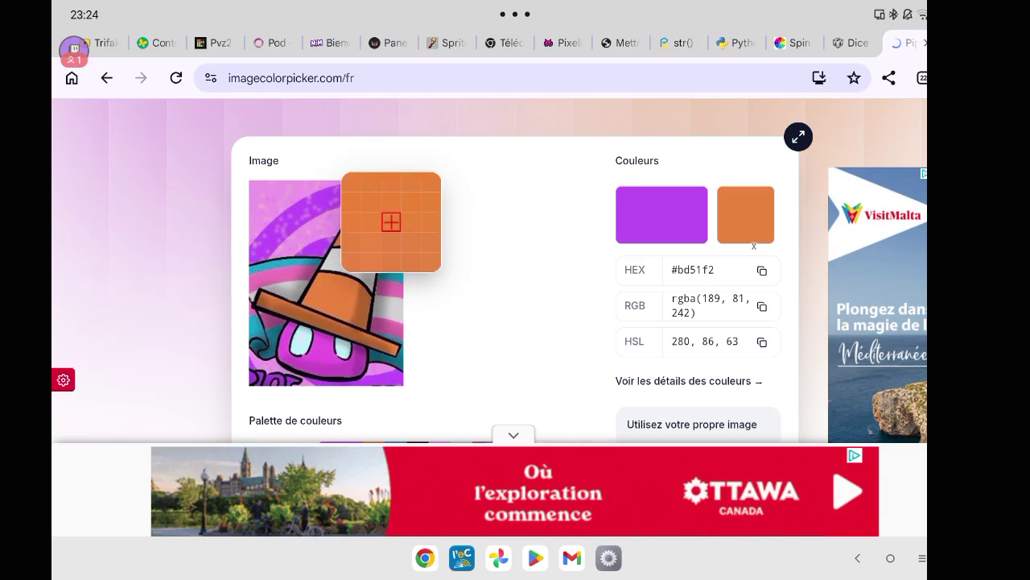
{"action": "left_click", "coordinate": [403, 253]}
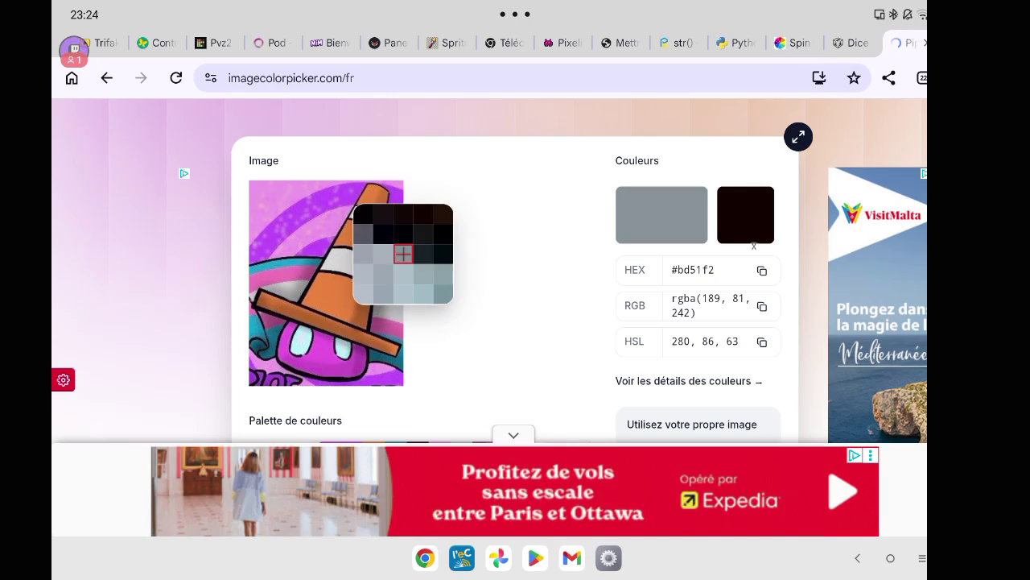
{"action": "left_click", "coordinate": [402, 253]}
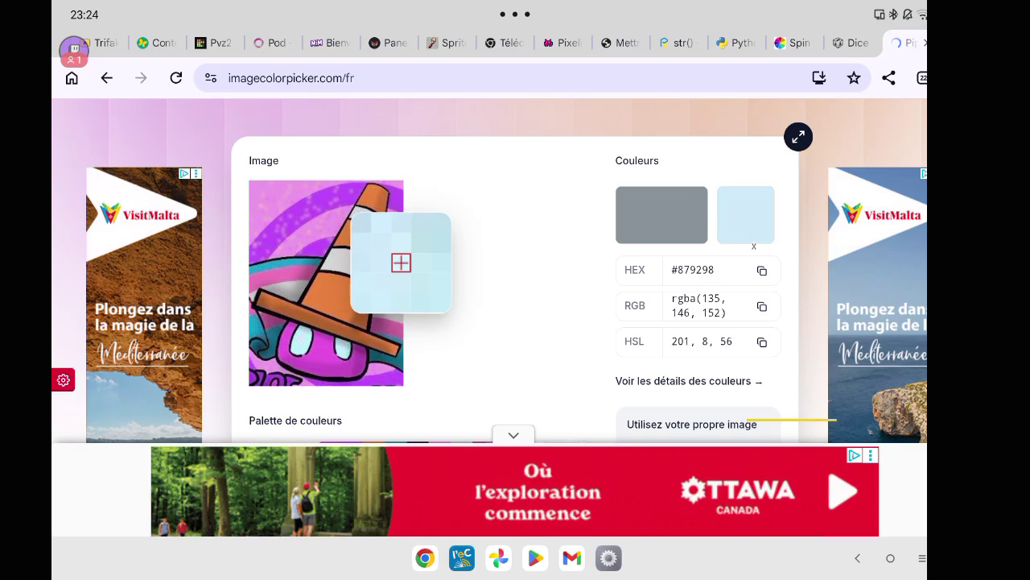
{"action": "left_click", "coordinate": [405, 263]}
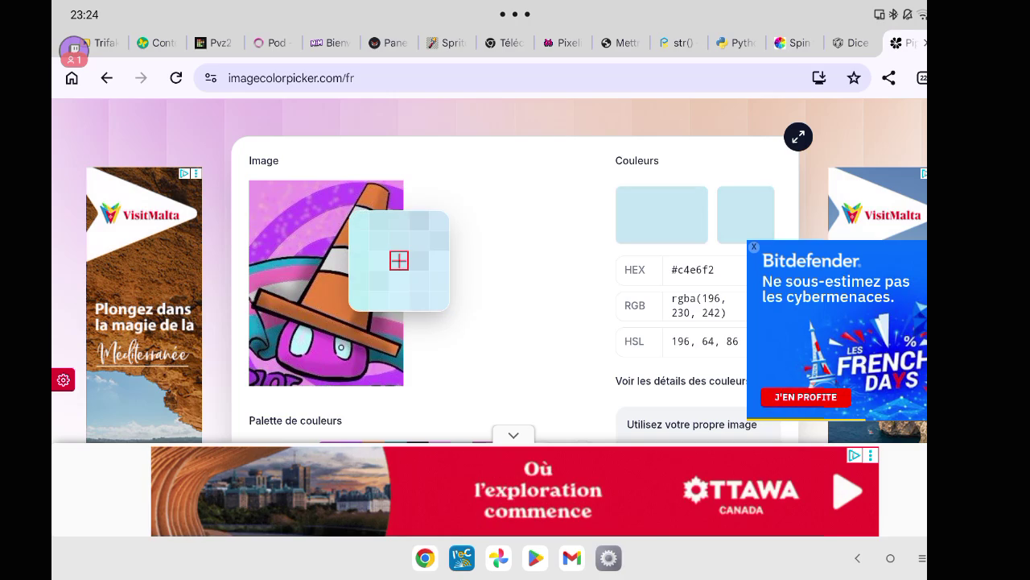
Step: Close the Bitdefender ad overlay and switch back to the SpritePaint colour fields
{"action": "left_click", "coordinate": [753, 247]}
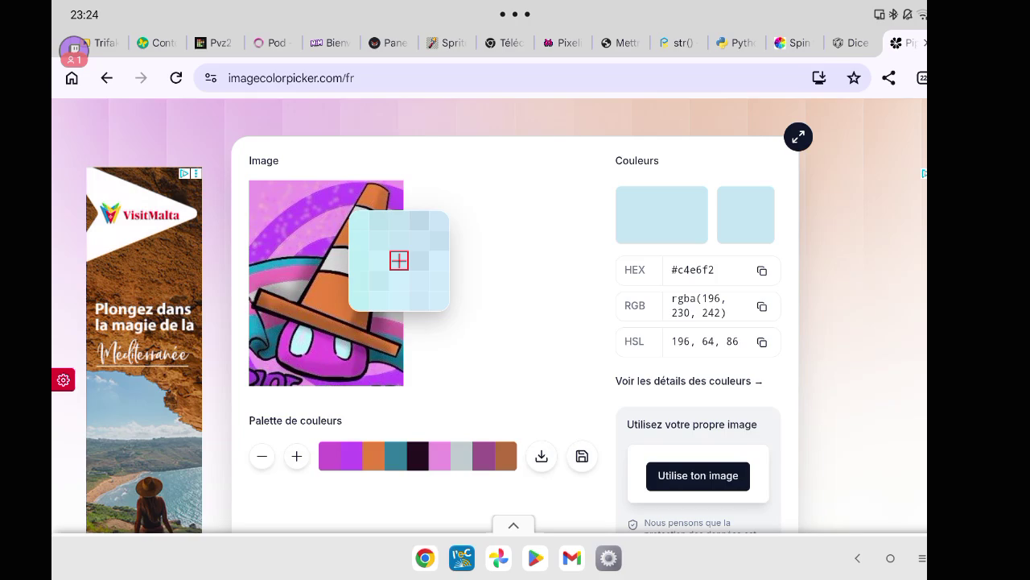
{"action": "left_click", "coordinate": [444, 42]}
{"action": "left_click", "coordinate": [904, 200]}
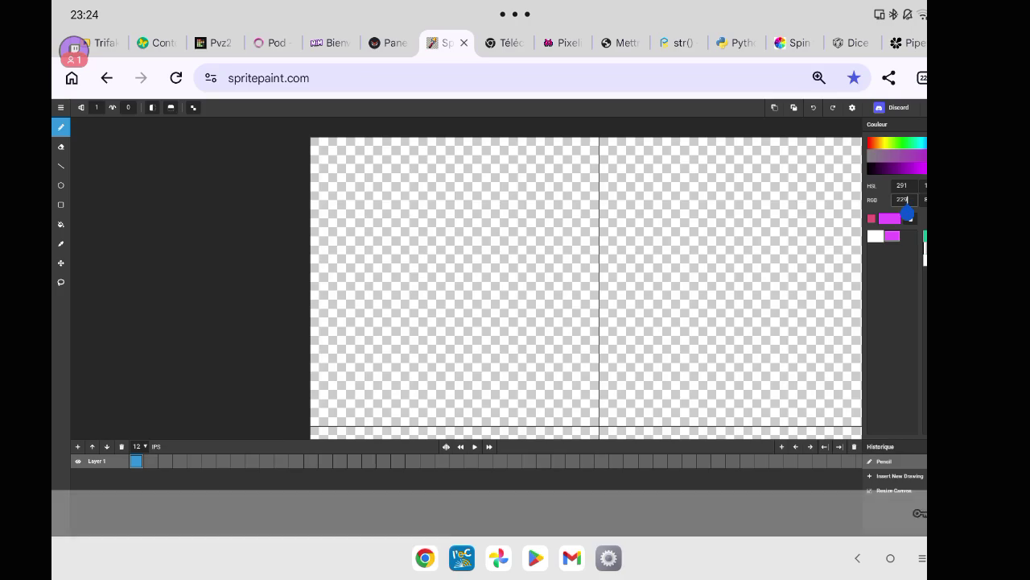
Step: Enter RGB values 196 and 230 for the light blue in SpritePaint, then return to the colour picker
{"action": "type", "text": "96"}
{"action": "key", "text": "Tab"}
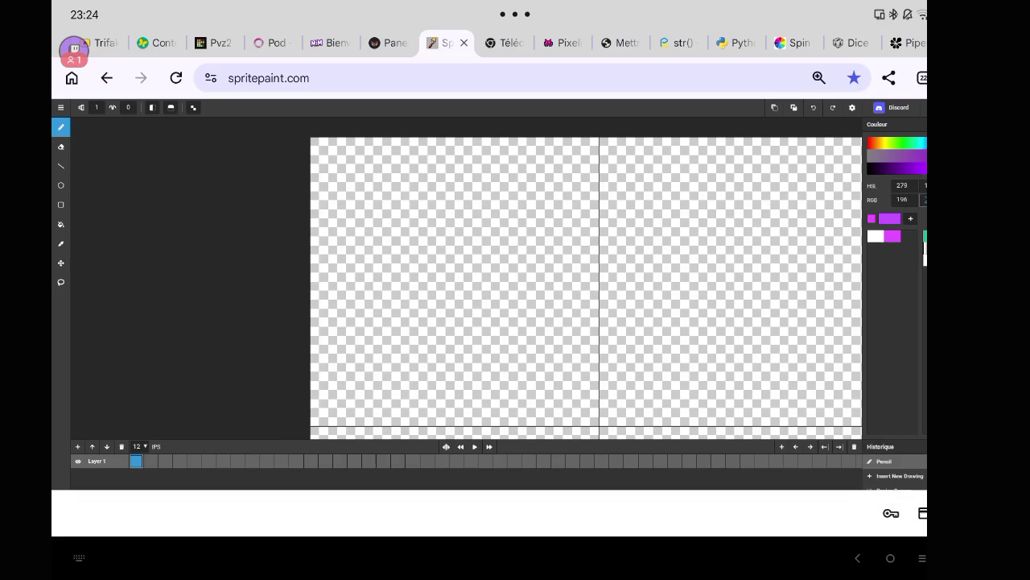
{"action": "type", "text": "230"}
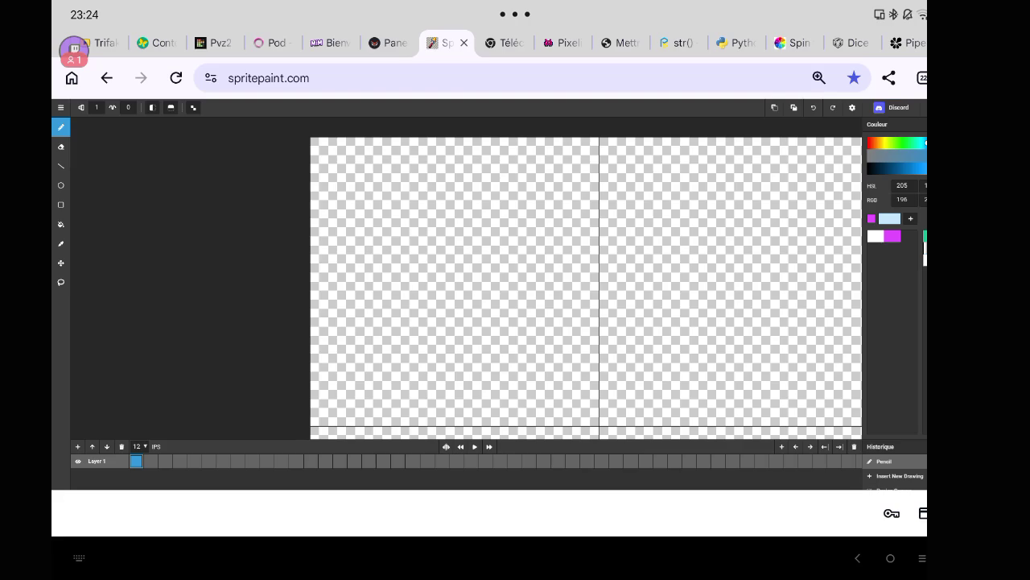
{"action": "type", "text": "0"}
{"action": "key", "text": "BackSpace"}
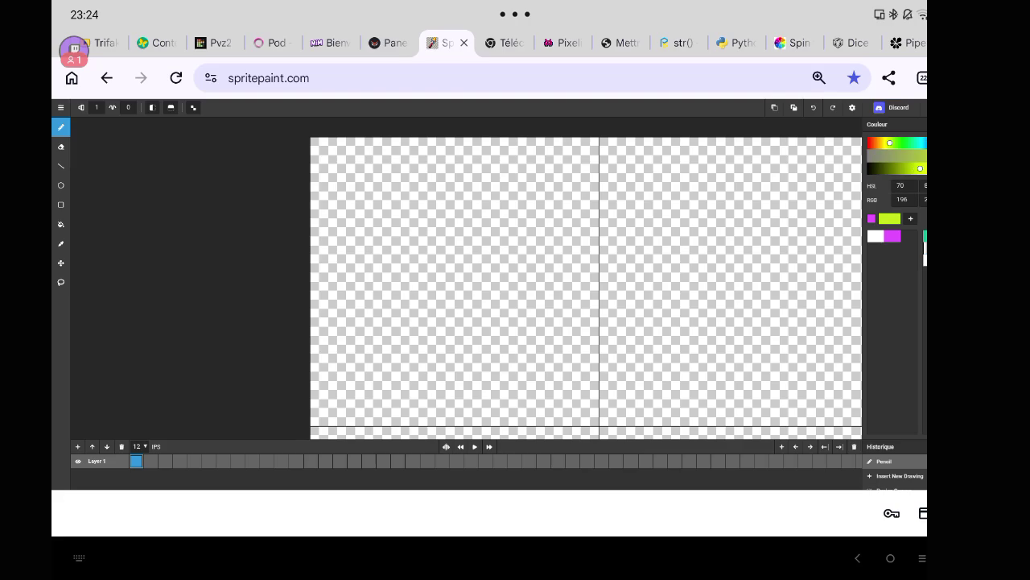
{"action": "key", "text": "Return"}
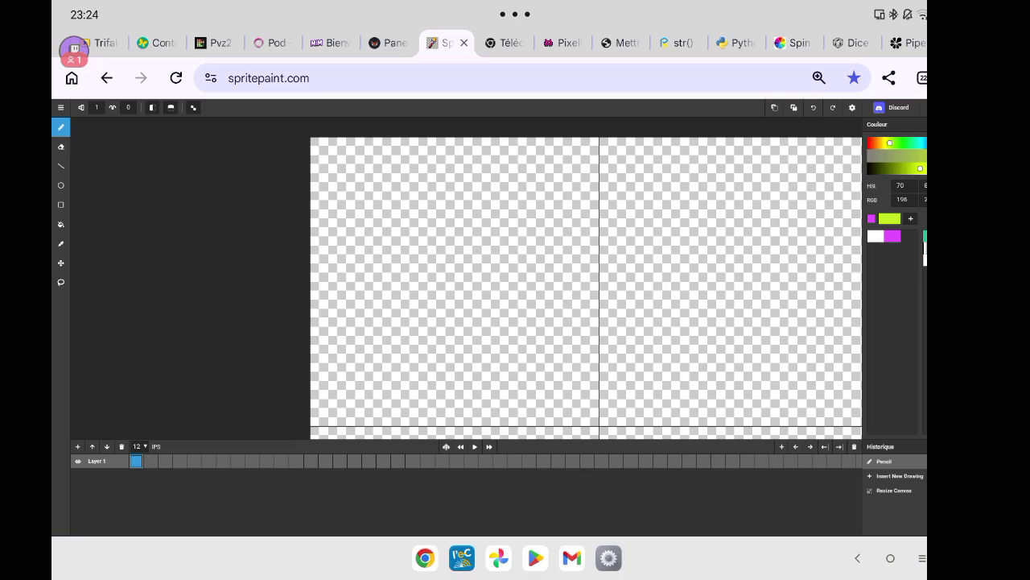
{"action": "left_click", "coordinate": [908, 42]}
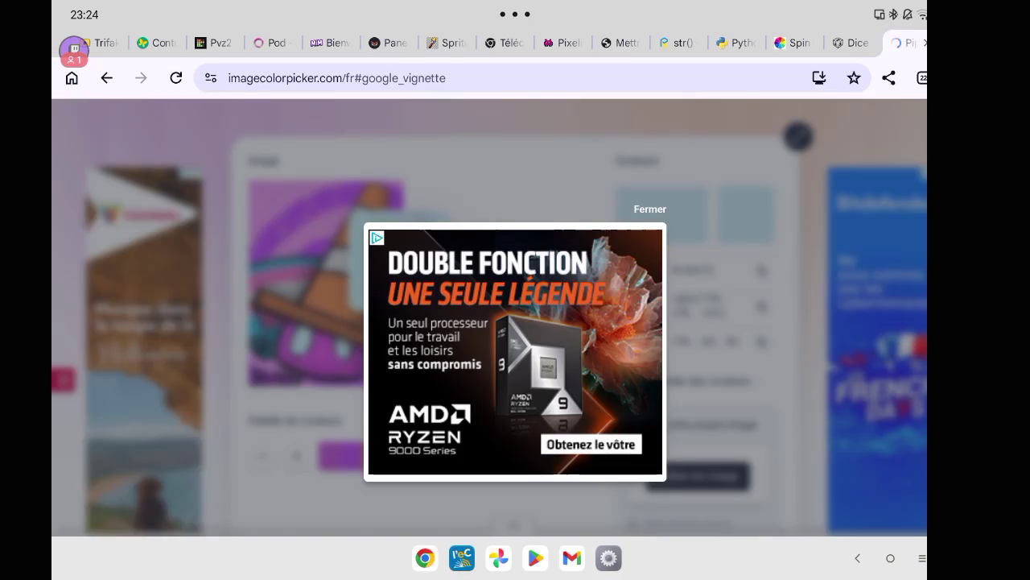
Step: Dismiss the advert, set SpritePaint's hue to 196, and save the light blue as a palette swatch
{"action": "left_click", "coordinate": [650, 208]}
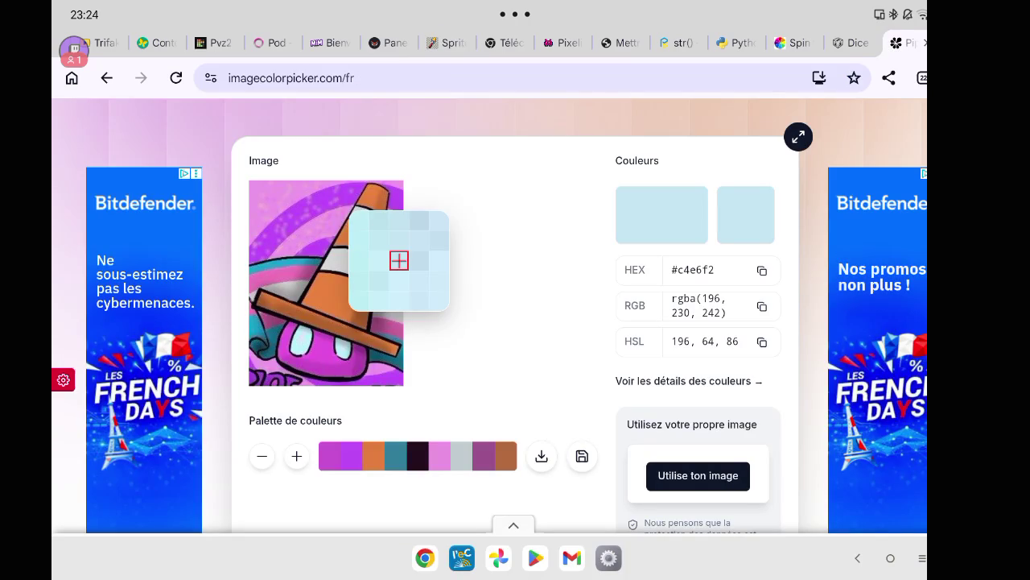
{"action": "left_click", "coordinate": [441, 43]}
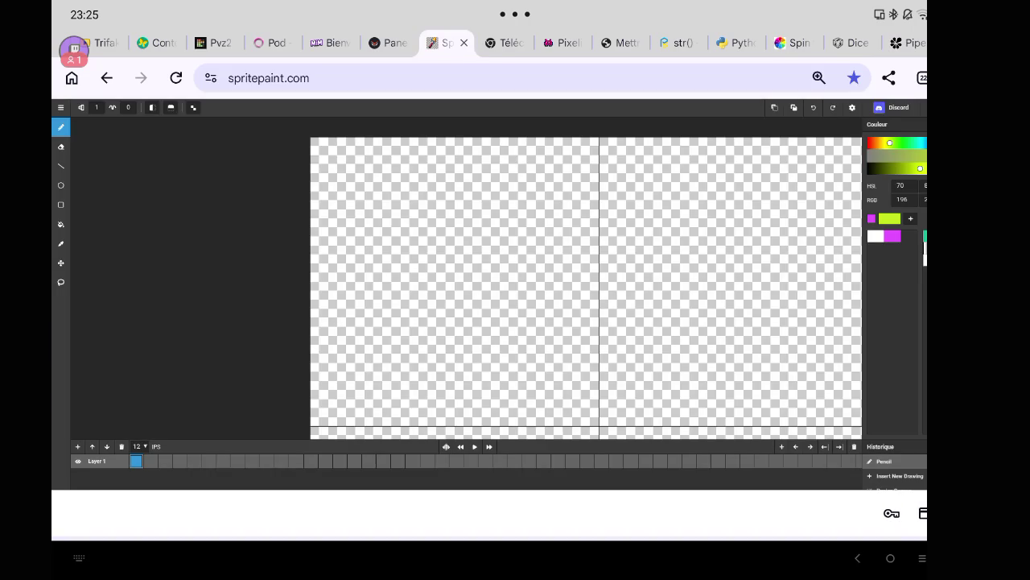
{"action": "left_click", "coordinate": [915, 169]}
{"action": "type", "text": "196"}
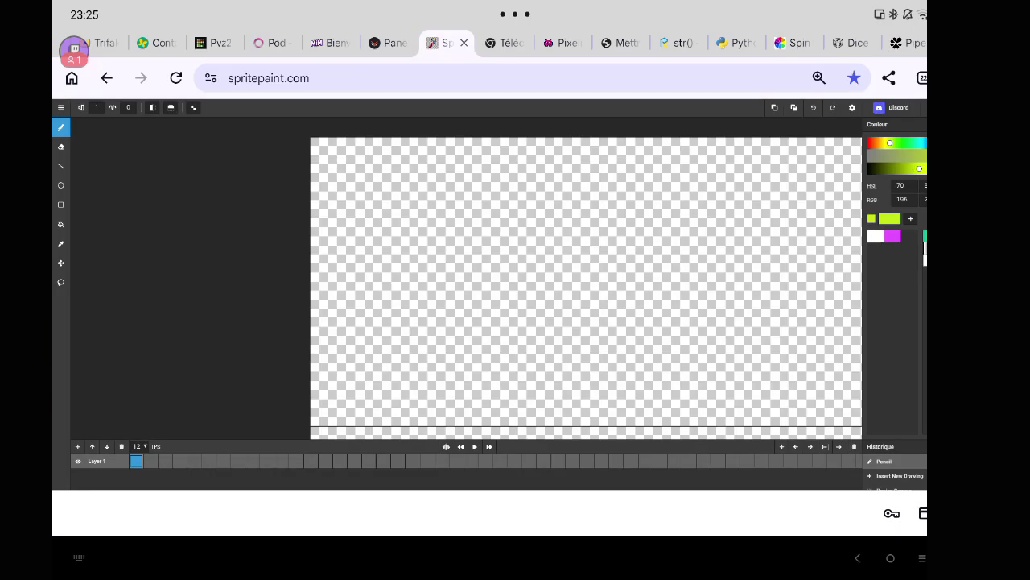
{"action": "left_click", "coordinate": [910, 218]}
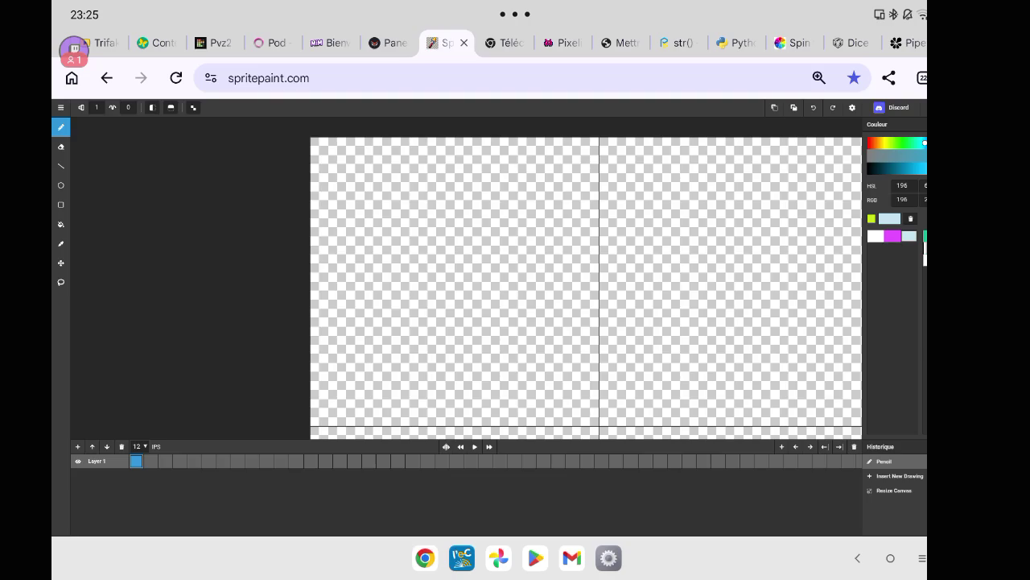
{"action": "left_click", "coordinate": [903, 43]}
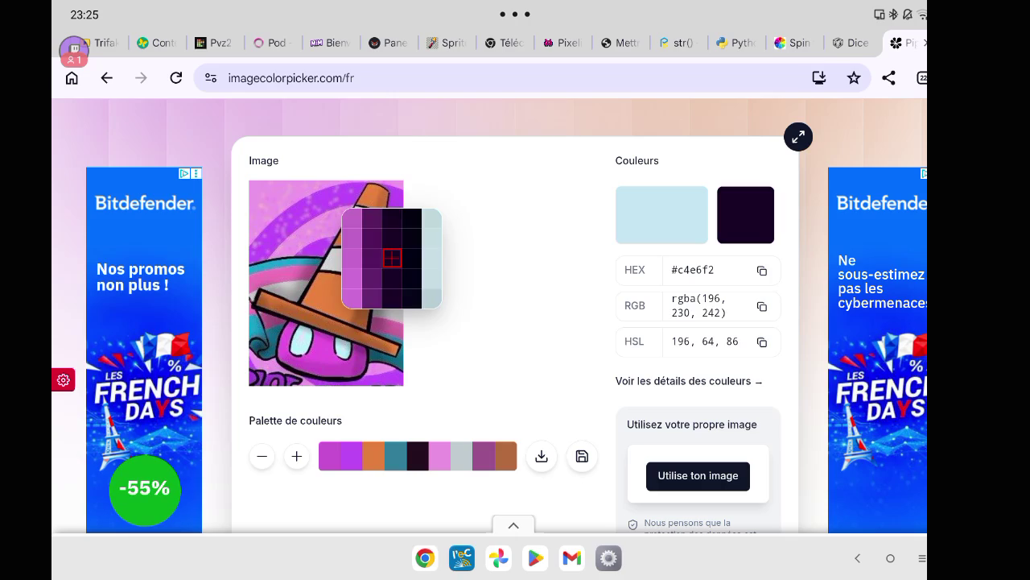
Step: Sample the dark outline and light cyan #9eced8, with Chrome zoom set to 110%
{"action": "left_click", "coordinate": [392, 257]}
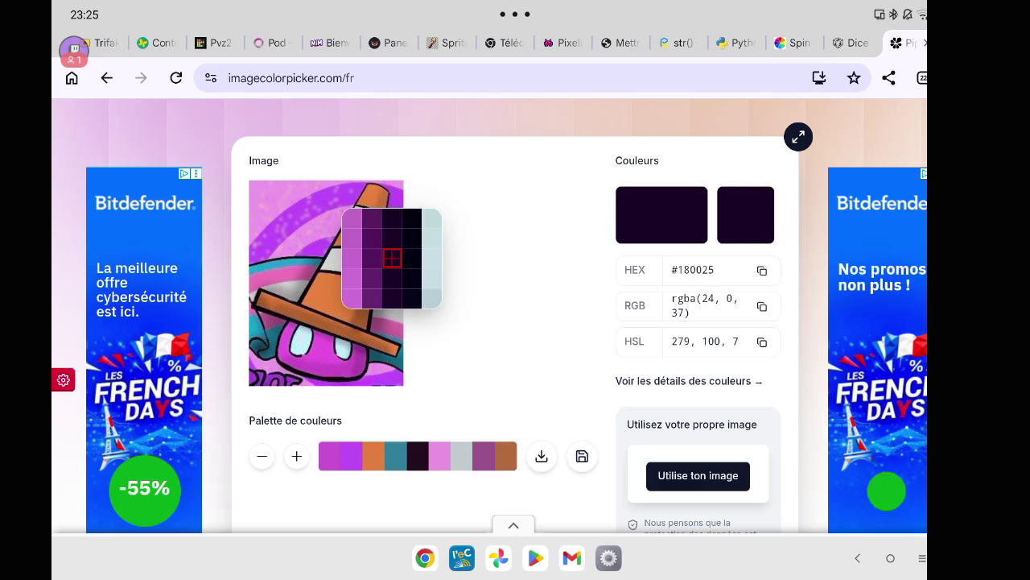
{"action": "left_click", "coordinate": [925, 78]}
{"action": "left_click", "coordinate": [918, 451]}
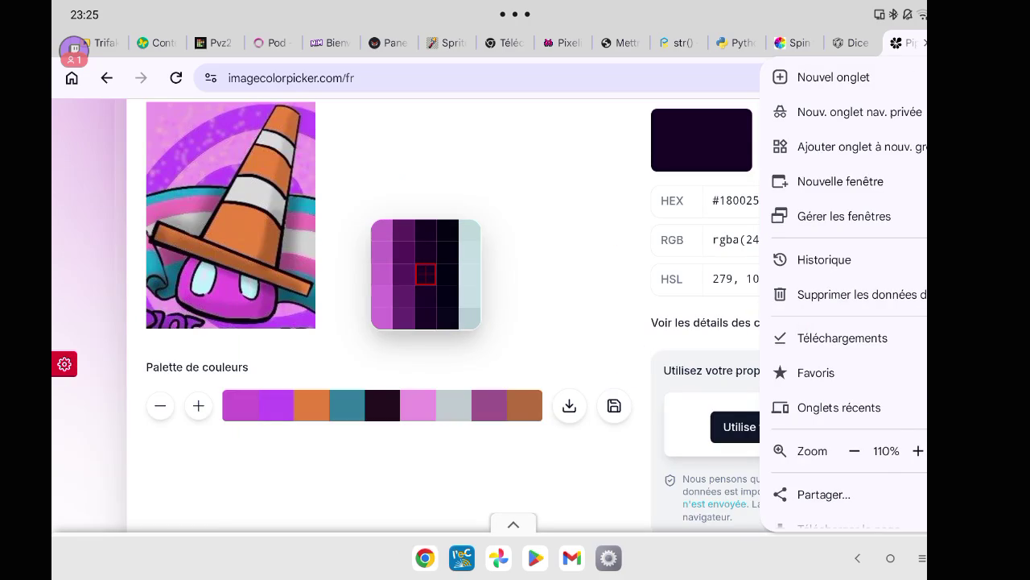
{"action": "key", "text": "Escape"}
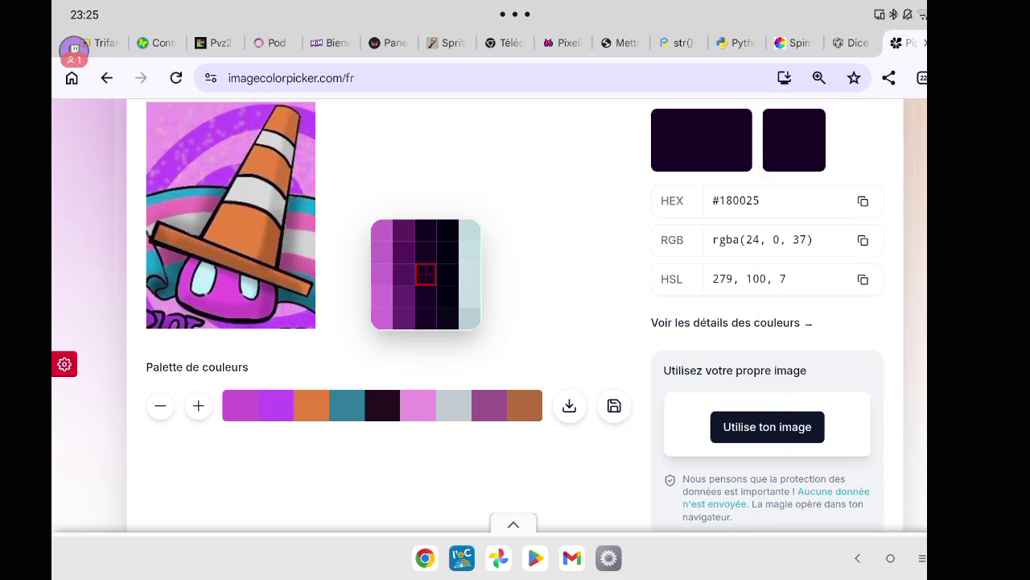
{"action": "scroll", "coordinate": [515, 314], "scroll_direction": "up", "scroll_amount": 2}
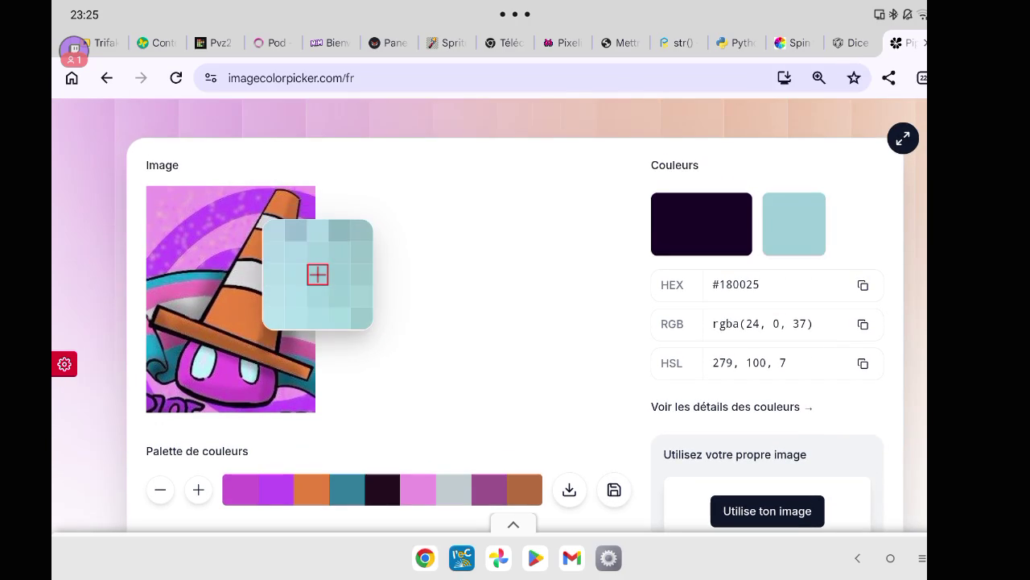
{"action": "left_click", "coordinate": [318, 274]}
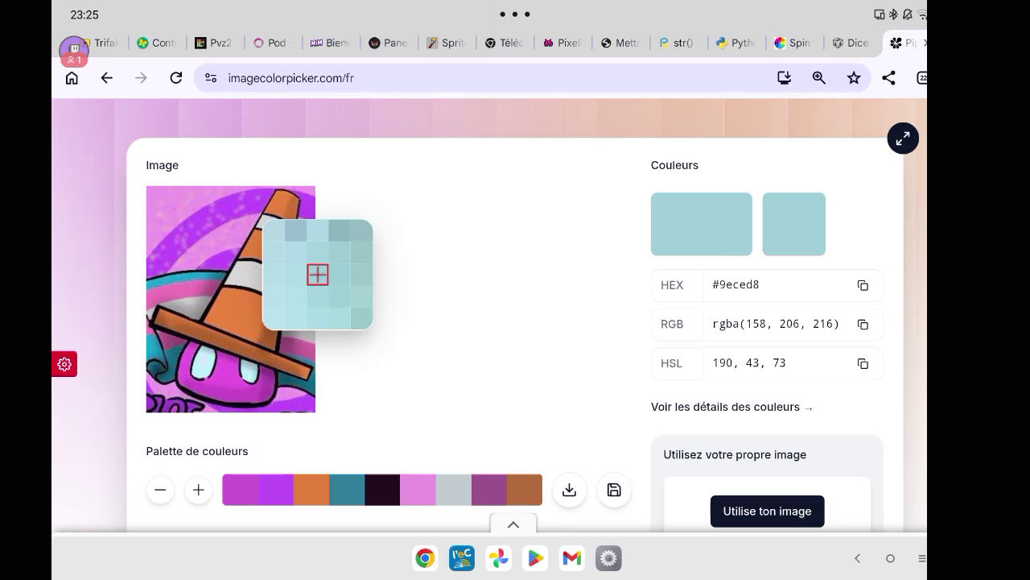
Step: Set SpritePaint's drawing colour to black and save it as a palette swatch
{"action": "left_click", "coordinate": [441, 42]}
{"action": "left_click", "coordinate": [869, 168]}
{"action": "left_click", "coordinate": [901, 198]}
{"action": "left_click", "coordinate": [911, 218]}
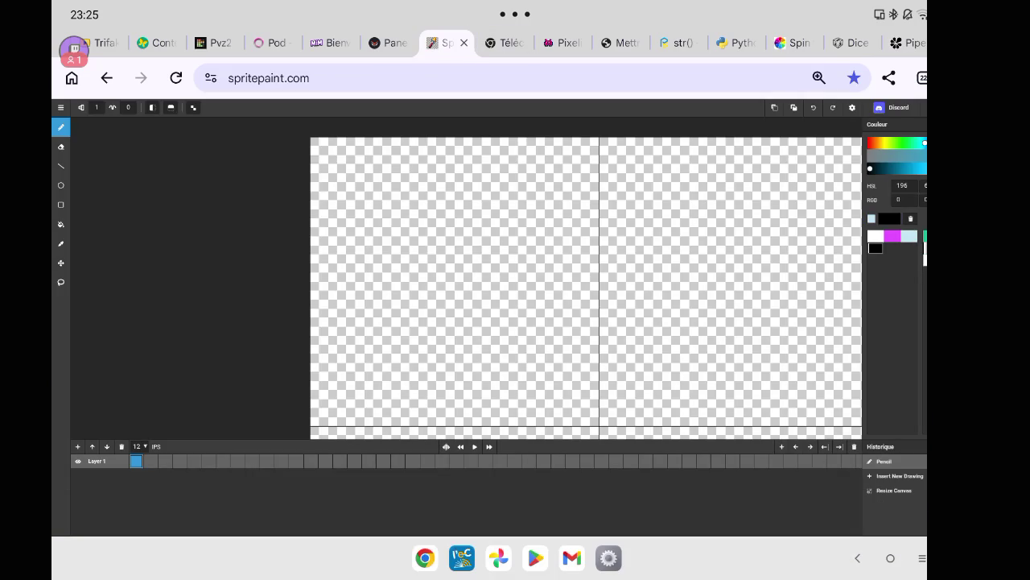
Step: Sample the cone's orange #ea833e on the colour picker page and return to SpritePaint
{"action": "left_click", "coordinate": [906, 43]}
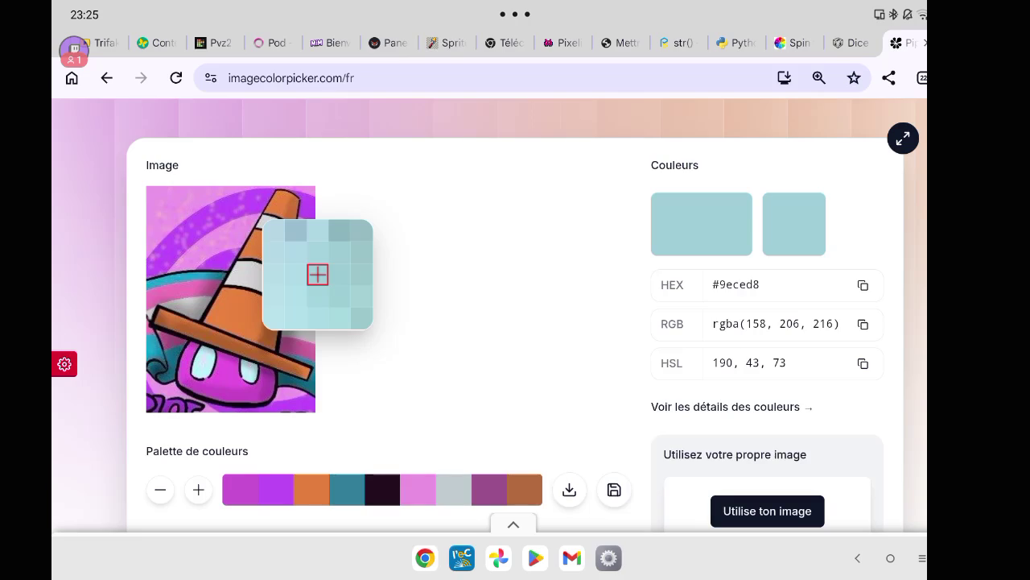
{"action": "left_click", "coordinate": [309, 485]}
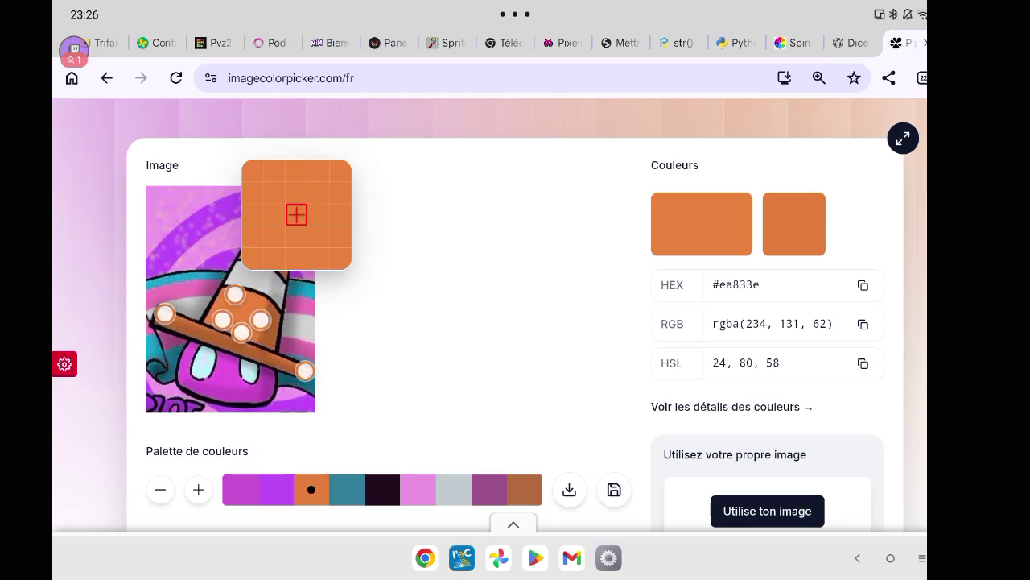
{"action": "left_click", "coordinate": [444, 43]}
Step: Enter red 234 and green 0 for the orange, then close the colour picker tab
{"action": "left_click", "coordinate": [901, 199]}
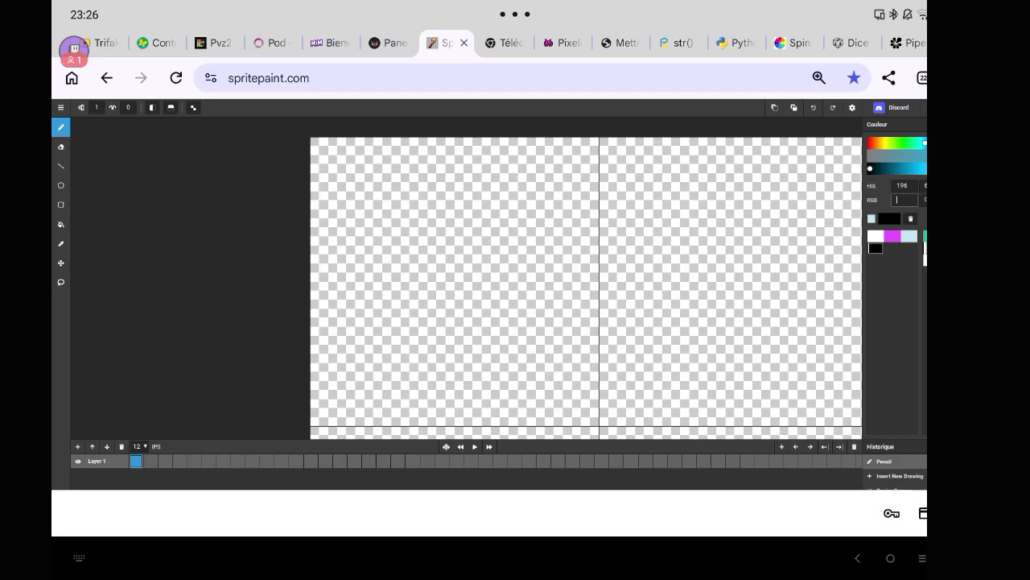
{"action": "type", "text": "23"}
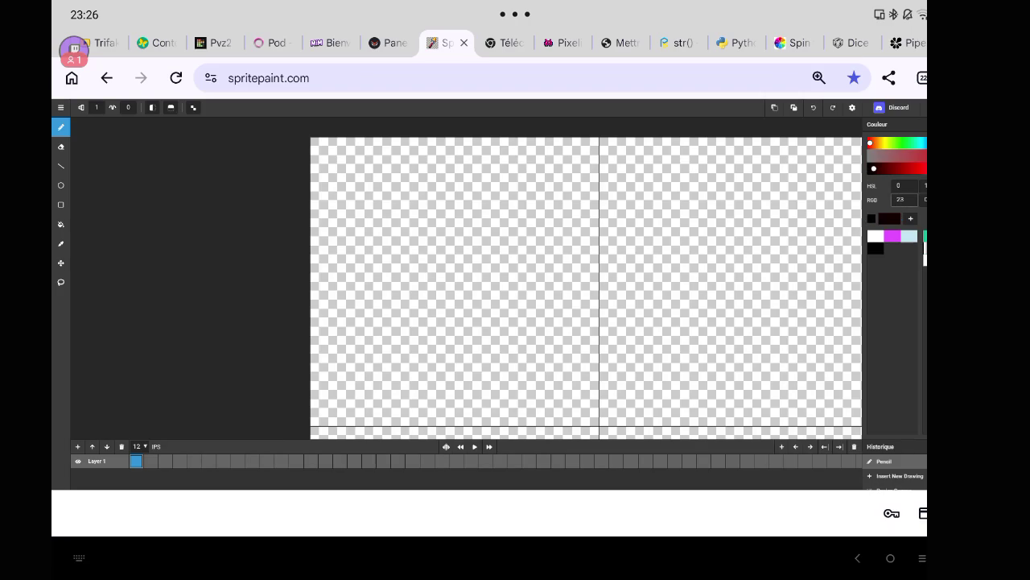
{"action": "type", "text": "4"}
{"action": "key", "text": "Tab"}
{"action": "type", "text": "0"}
{"action": "key", "text": "ctrl+9"}
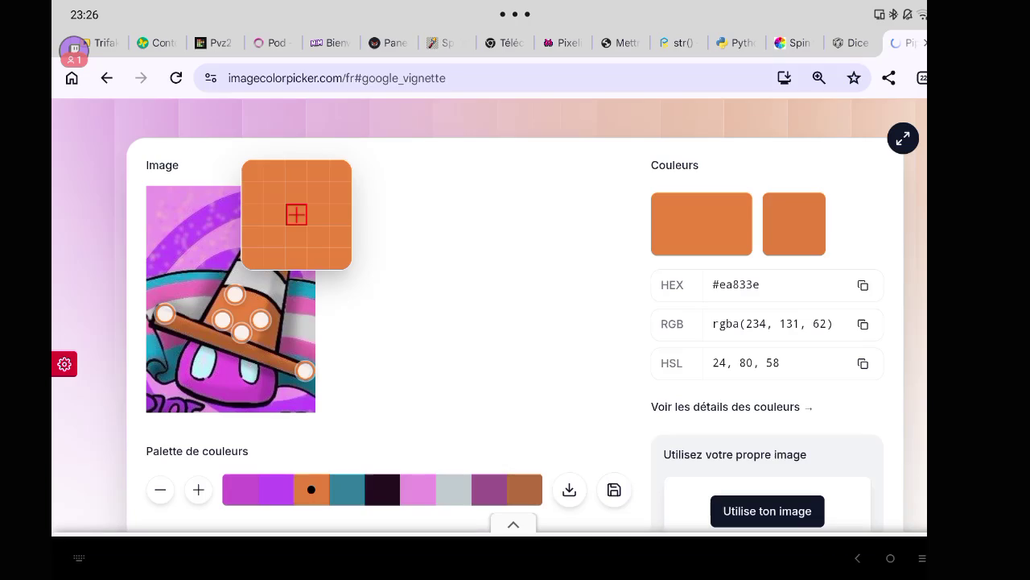
{"action": "key", "text": "ctrl+w"}
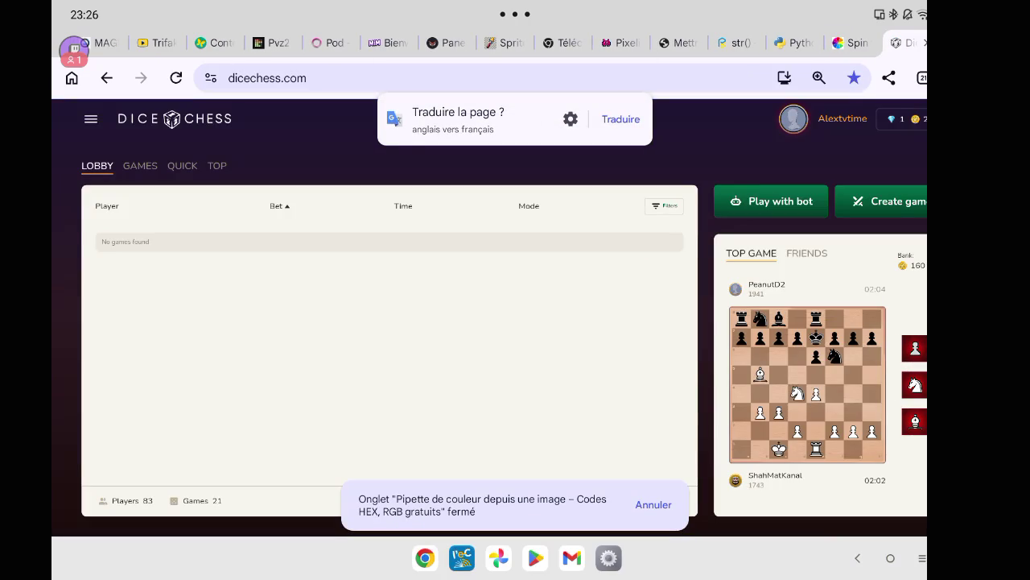
Step: Reopen the closed ImageColorPicker.com tab, discard the blank tab, and scroll down to the picker card
{"action": "key", "text": "ctrl+t"}
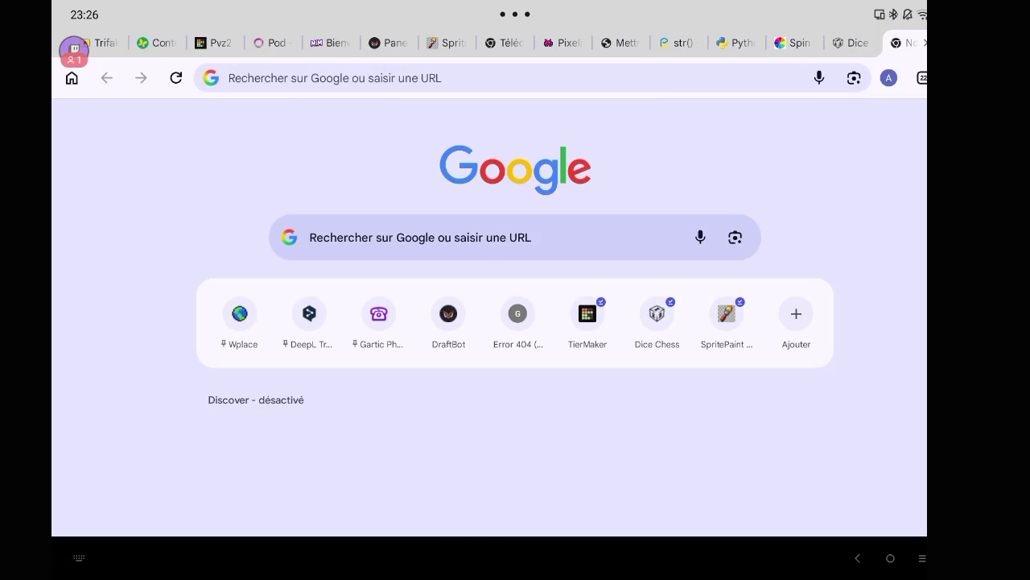
{"action": "key", "text": "ctrl+shift+t"}
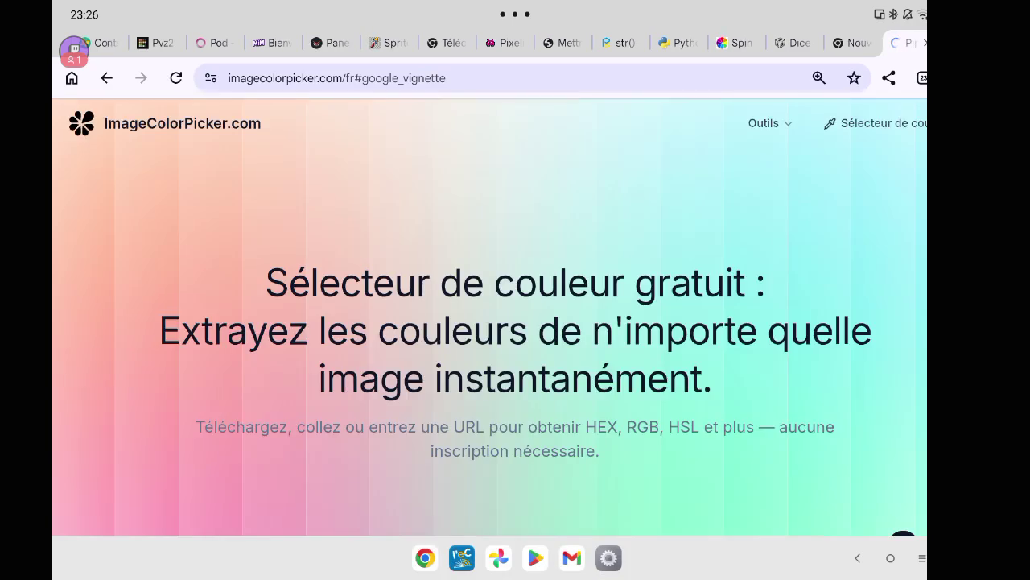
{"action": "key", "text": "ctrl+shift+Tab"}
{"action": "key", "text": "ctrl+w"}
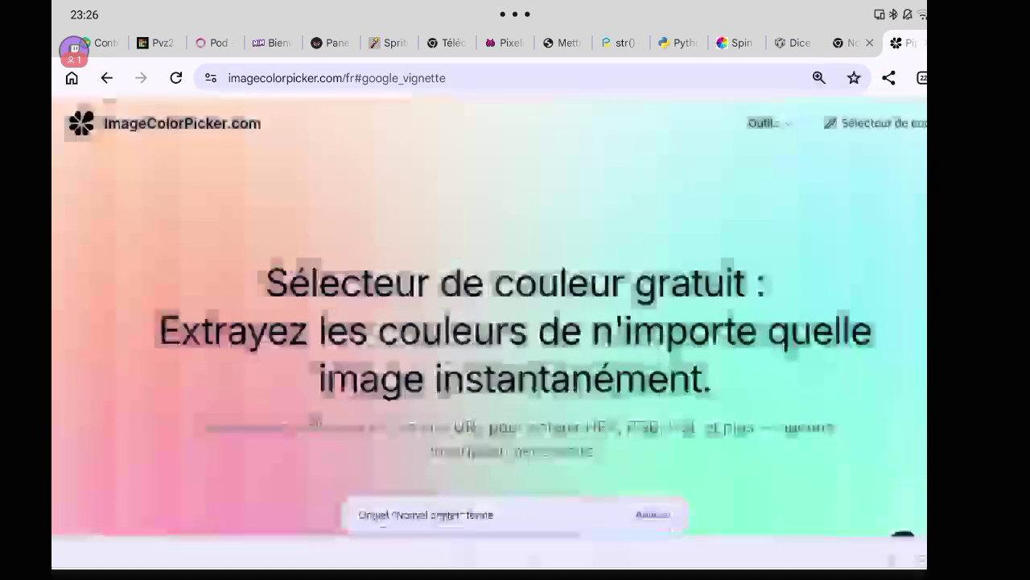
{"action": "key", "text": "ctrl+shift+Tab"}
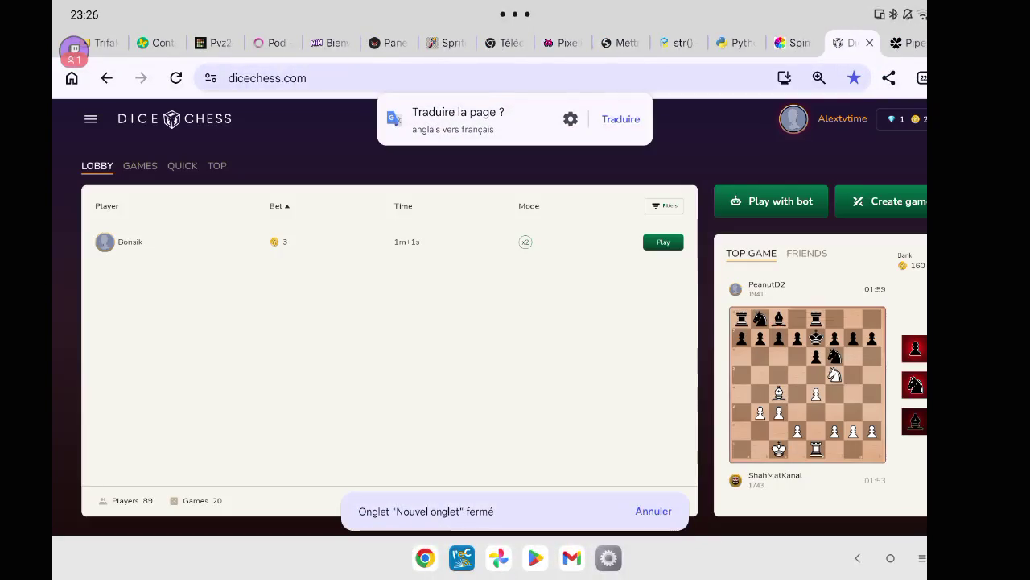
{"action": "key", "text": "ctrl+Tab"}
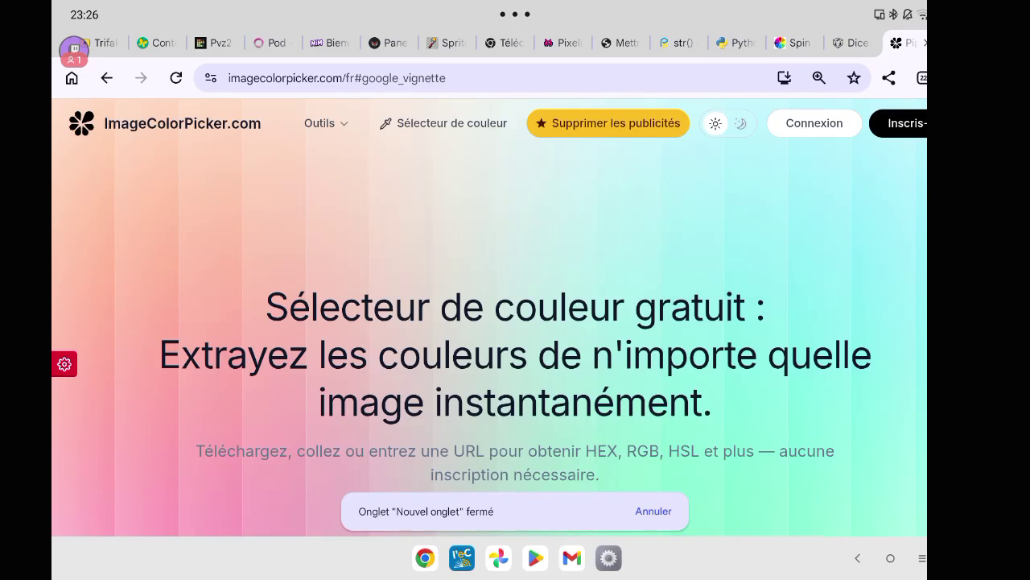
{"action": "scroll", "coordinate": [515, 322], "scroll_direction": "down", "scroll_amount": 3}
{"action": "scroll", "coordinate": [515, 322], "scroll_direction": "down", "scroll_amount": 2}
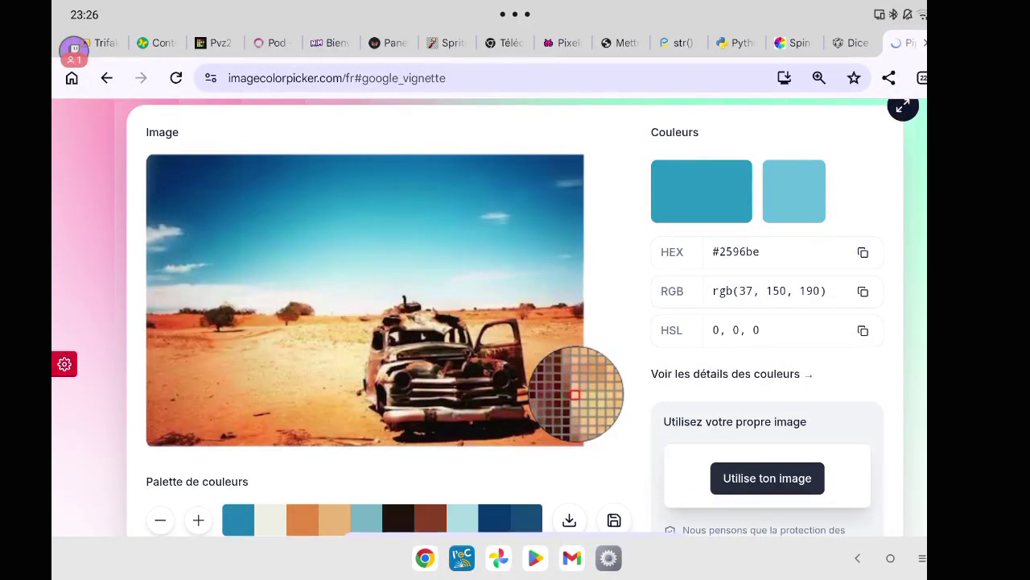
Step: Upload the cone-hat picture from the device photos, accidentally opening a Cartier ring advert
{"action": "left_click", "coordinate": [767, 477]}
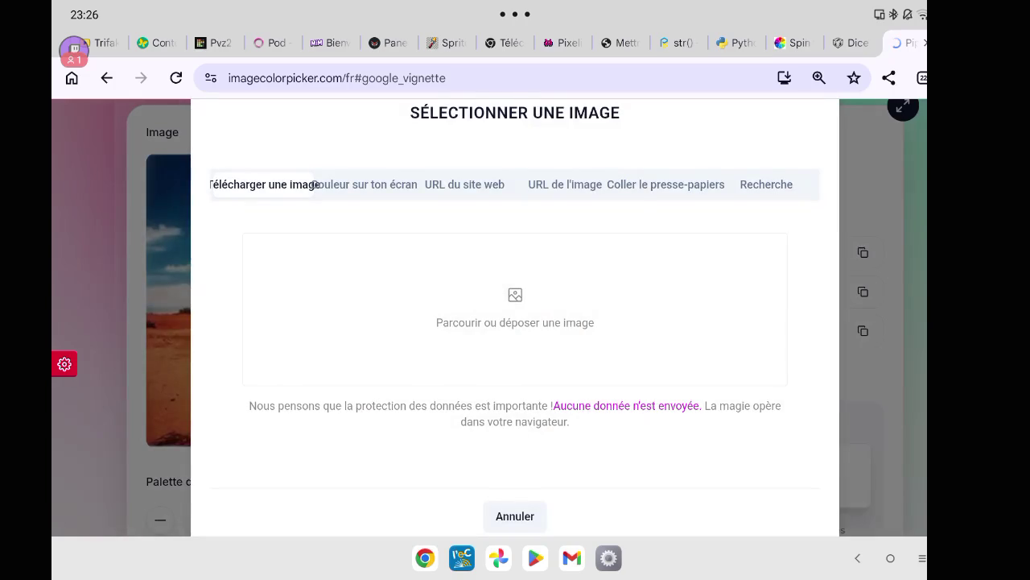
{"action": "left_click", "coordinate": [515, 310]}
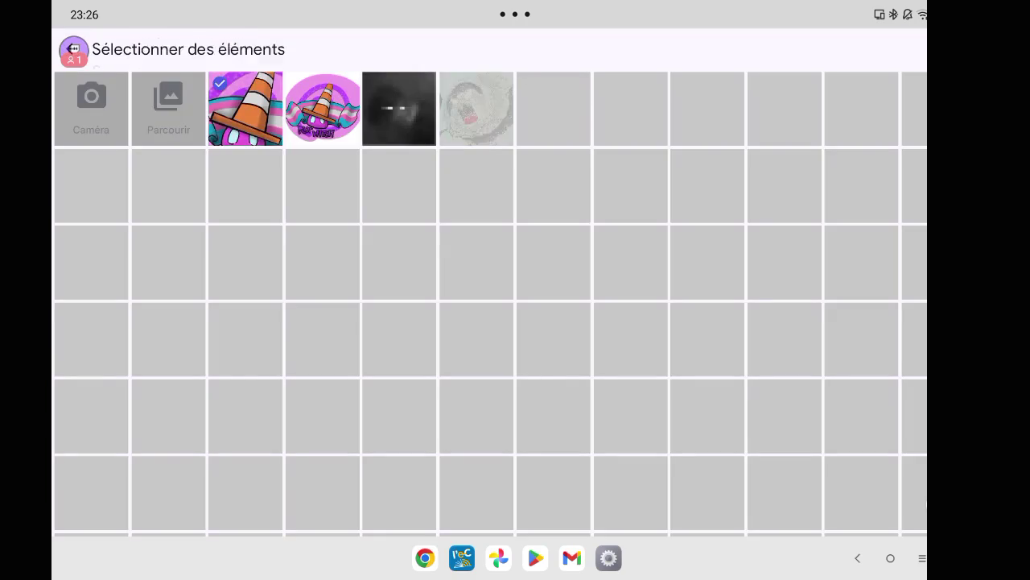
{"action": "left_click", "coordinate": [245, 109]}
{"action": "left_click", "coordinate": [73, 49]}
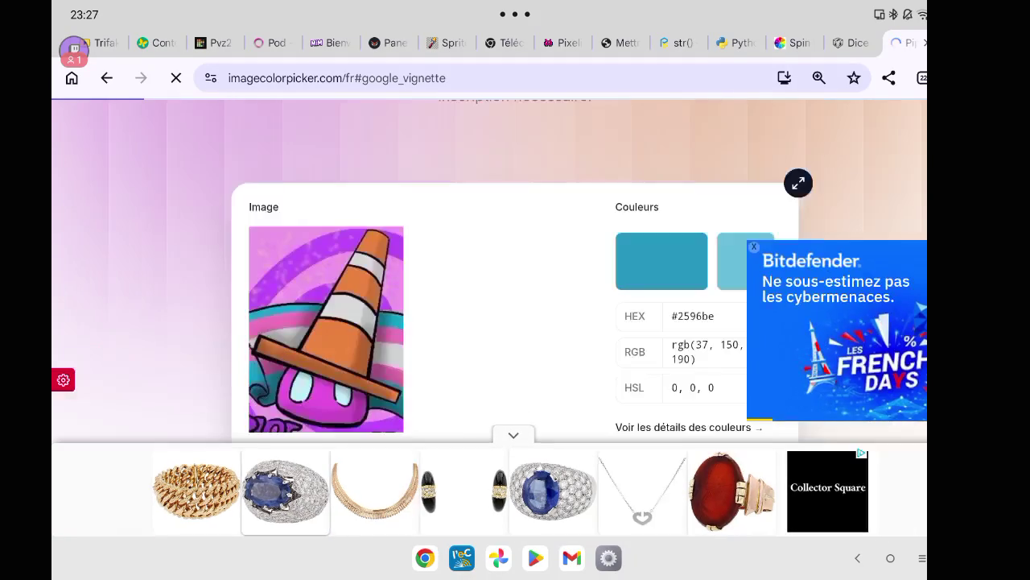
{"action": "left_click", "coordinate": [263, 487]}
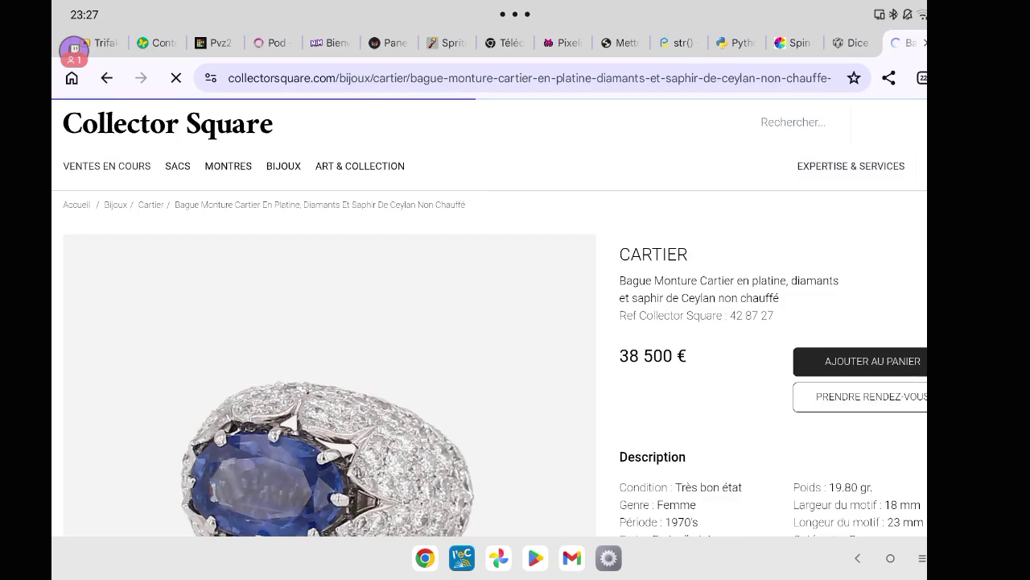
Step: Leave the jewellery ad page and upload the cone-hat picture again from the device photos
{"action": "key", "text": "alt+Left"}
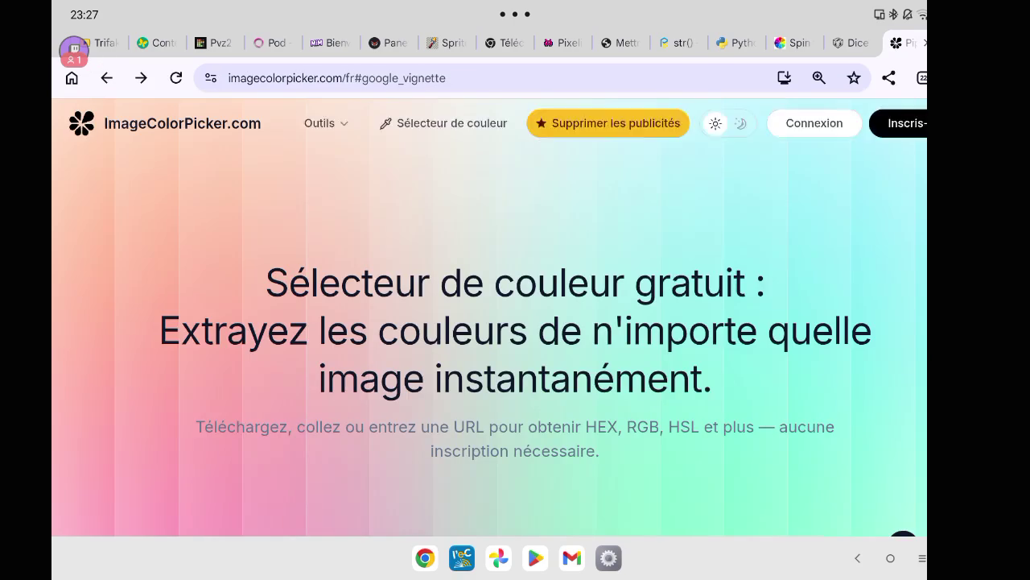
{"action": "scroll", "coordinate": [515, 322], "scroll_direction": "down", "scroll_amount": 5}
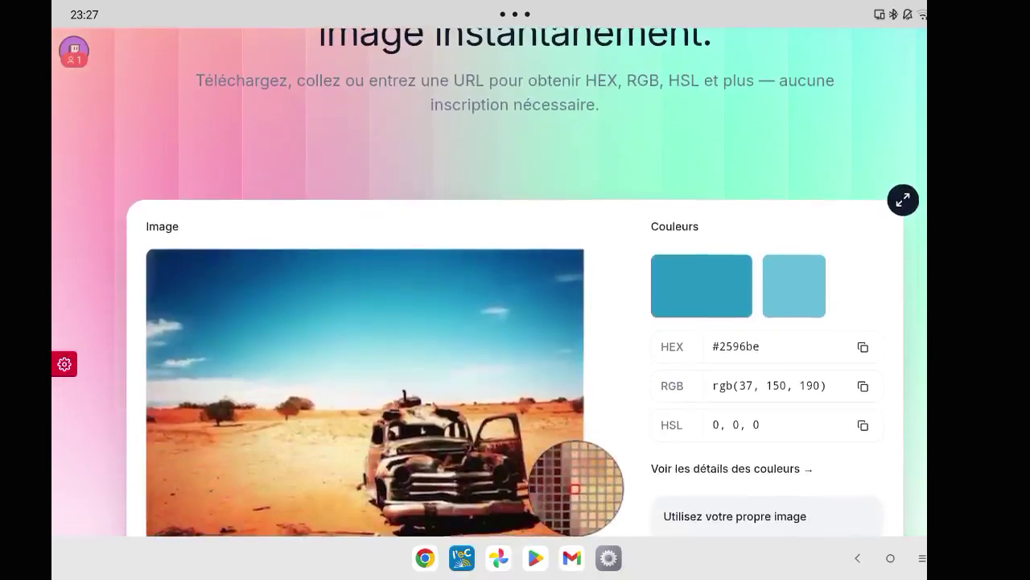
{"action": "scroll", "coordinate": [515, 322], "scroll_direction": "down", "scroll_amount": 2}
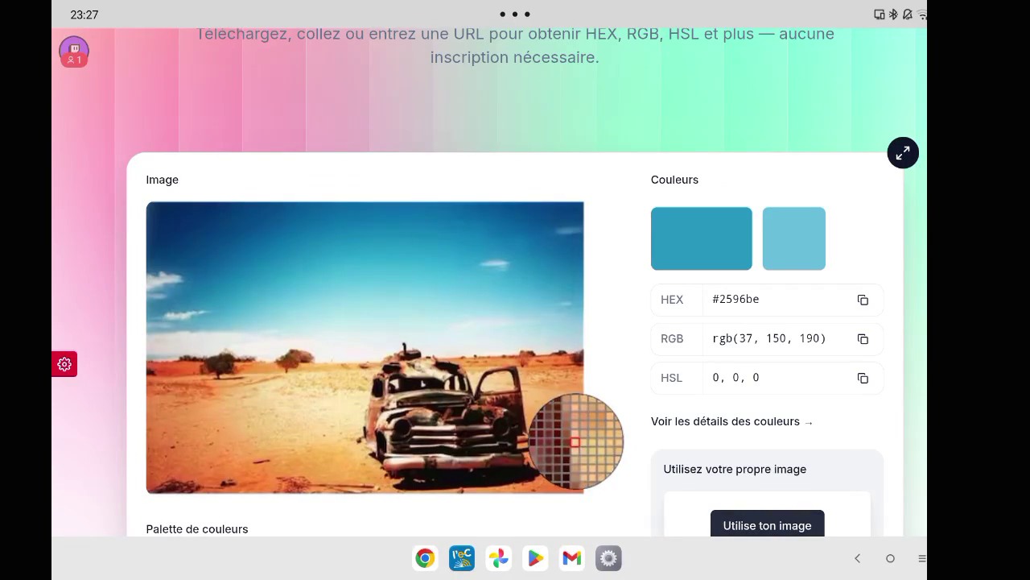
{"action": "left_click", "coordinate": [767, 525]}
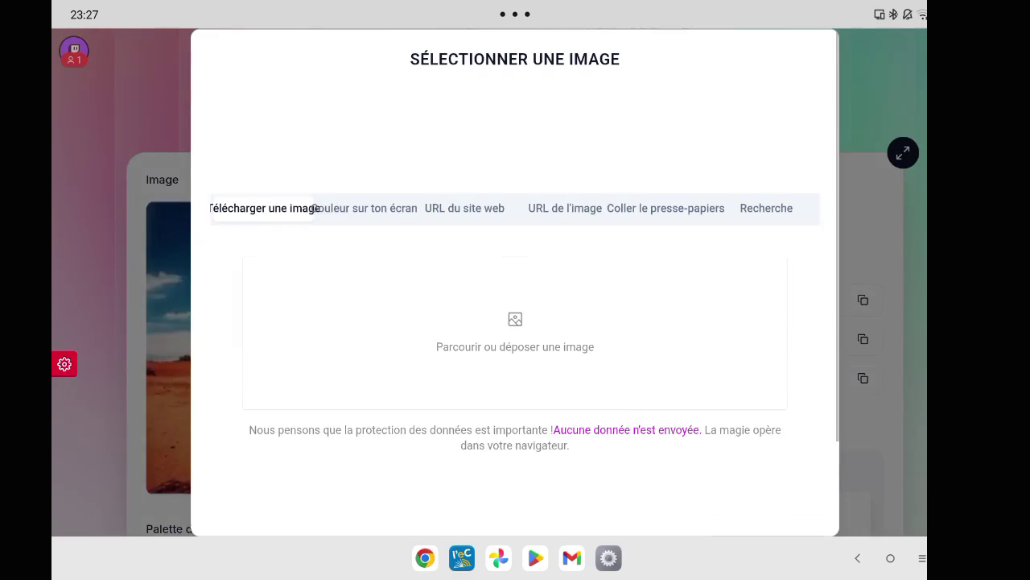
{"action": "left_click", "coordinate": [515, 332]}
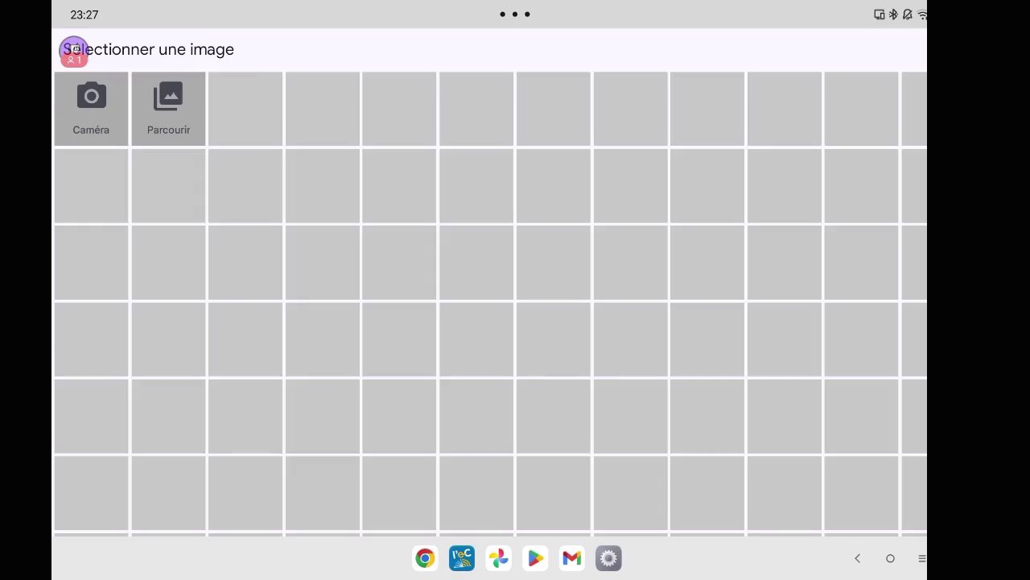
{"action": "left_click", "coordinate": [245, 109]}
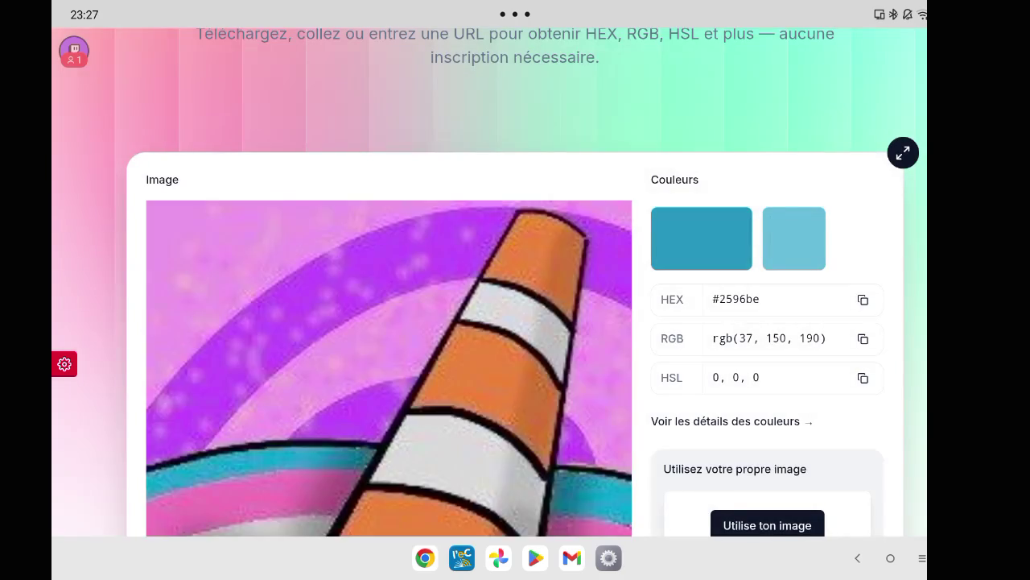
{"action": "scroll", "coordinate": [731, 378], "scroll_direction": "down", "scroll_amount": 1}
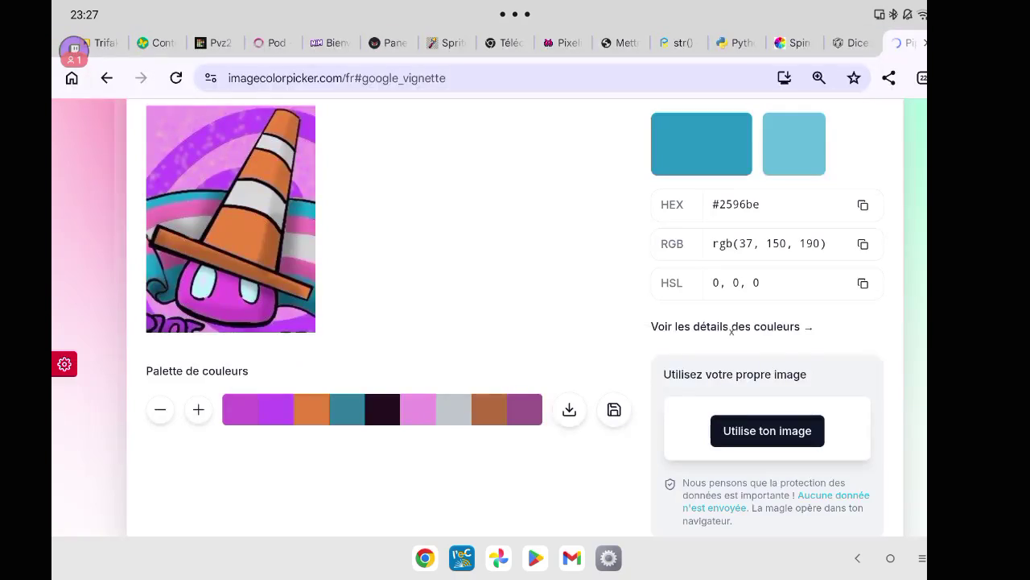
{"action": "left_click", "coordinate": [74, 48]}
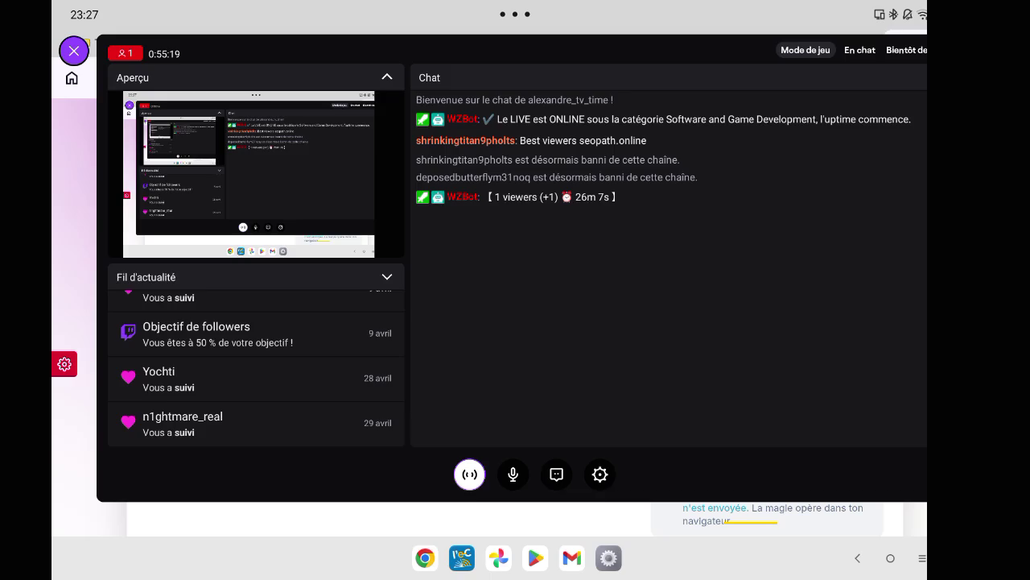
Step: Sample the cone's orange as #ea8340 (rgba 234, 131, 64) from the reference picture
{"action": "left_click", "coordinate": [74, 51]}
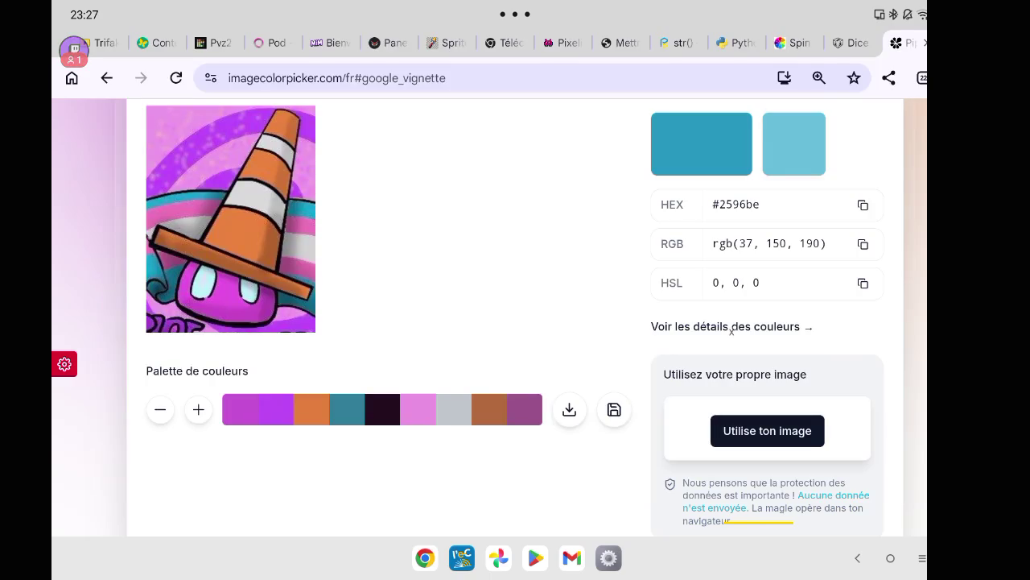
{"action": "left_click", "coordinate": [311, 409]}
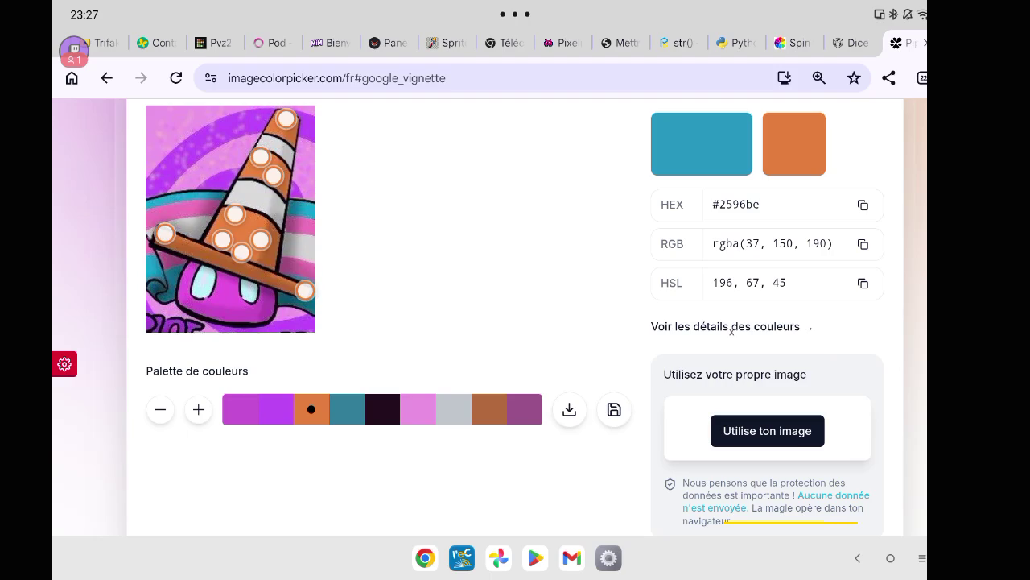
{"action": "left_click", "coordinate": [285, 278]}
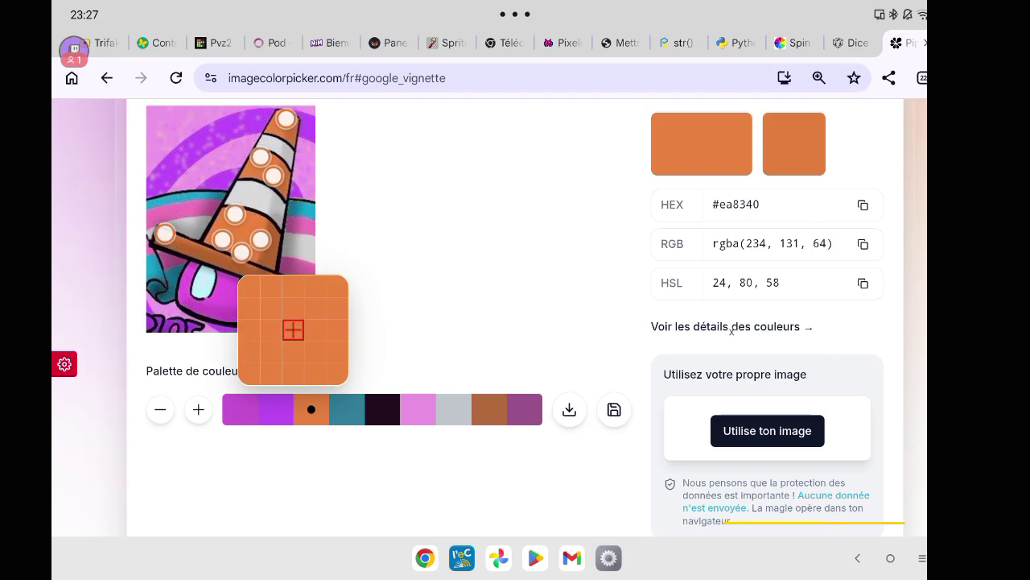
{"action": "left_click", "coordinate": [447, 42]}
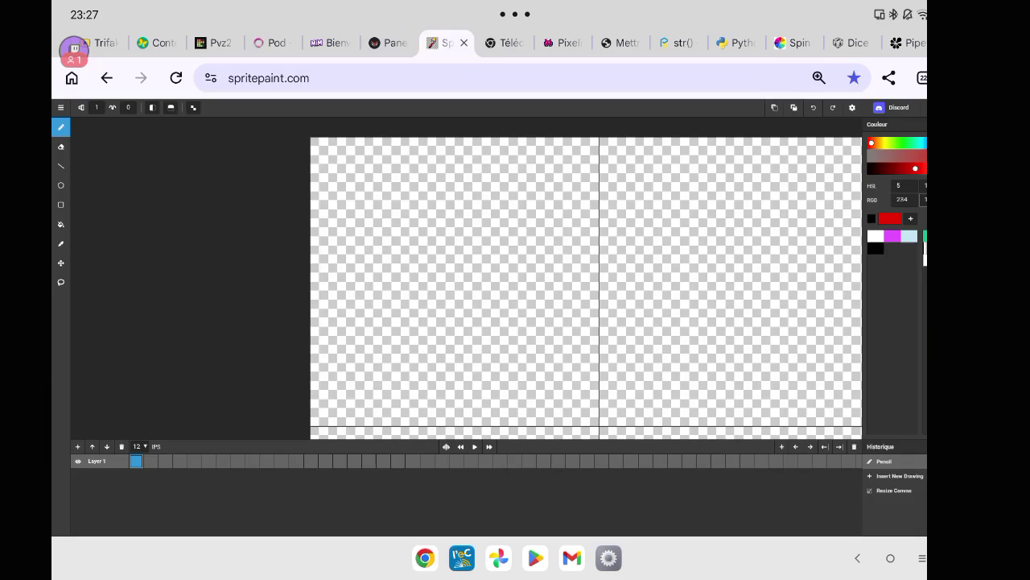
Step: Enter the cone orange's values into the Couleur panel's HSL and RGB fields
{"action": "left_click_drag", "start_coordinate": [871, 143], "coordinate": [881, 142]}
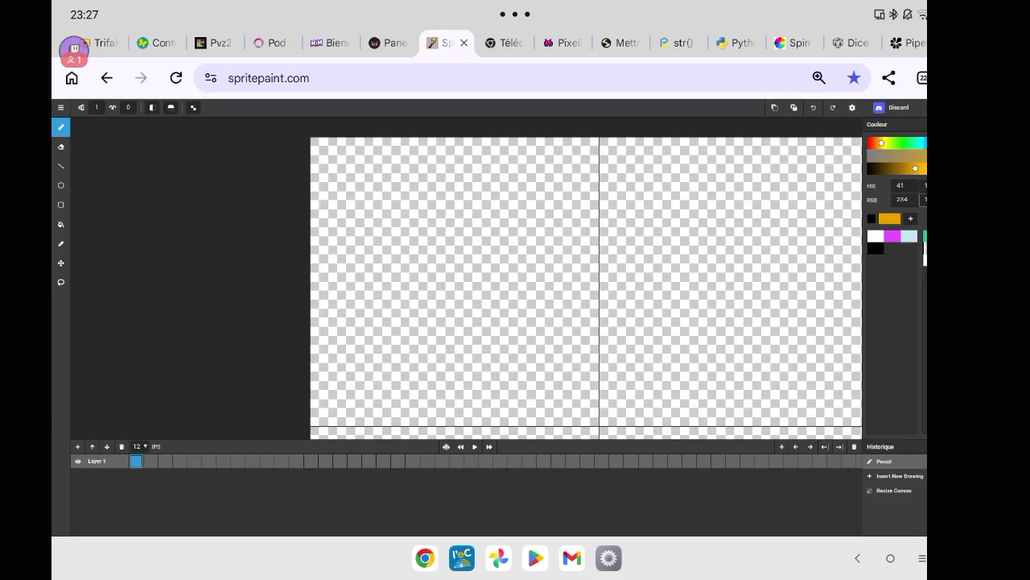
{"action": "left_click", "coordinate": [900, 185]}
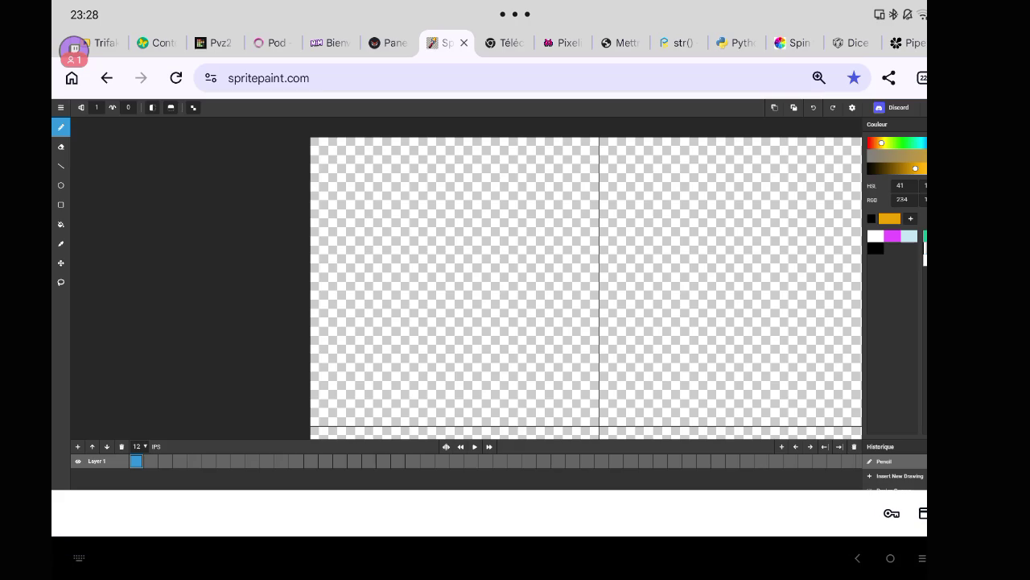
{"action": "type", "text": "63"}
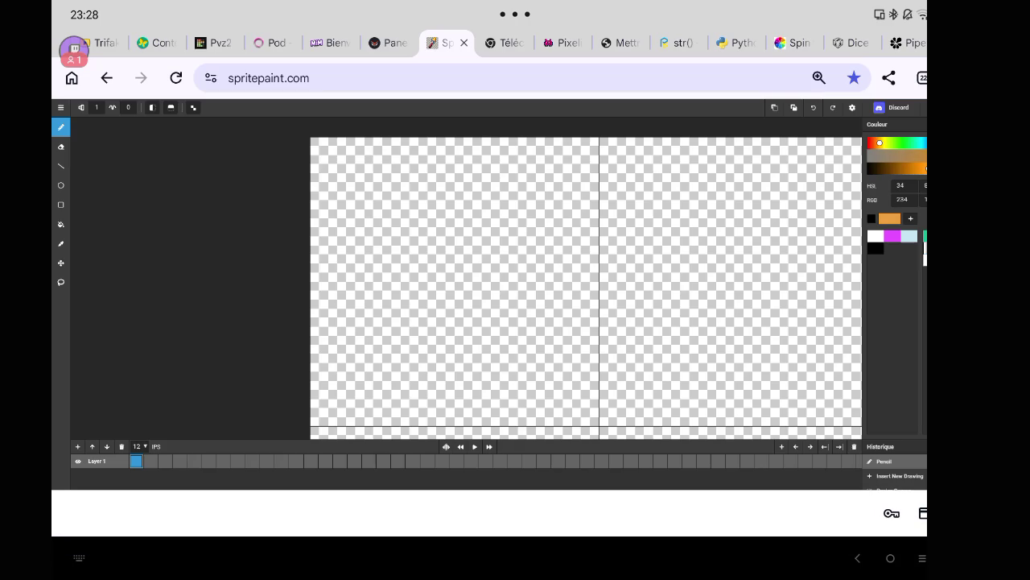
{"action": "left_click", "coordinate": [924, 199]}
{"action": "type", "text": "20"}
{"action": "type", "text": "24"}
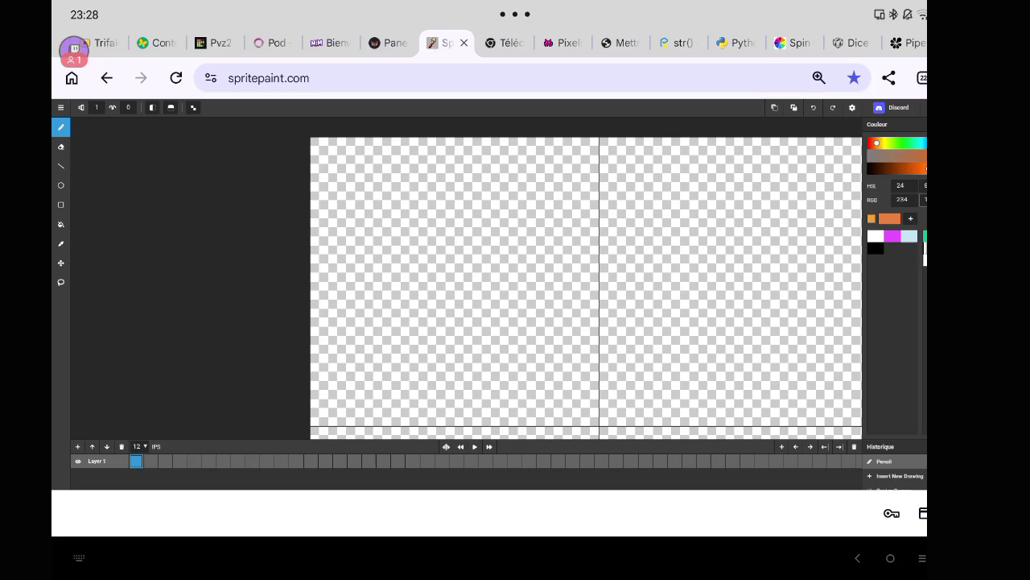
Step: Check the values against the picker page and save the orange as a new swatch
{"action": "left_click", "coordinate": [900, 42]}
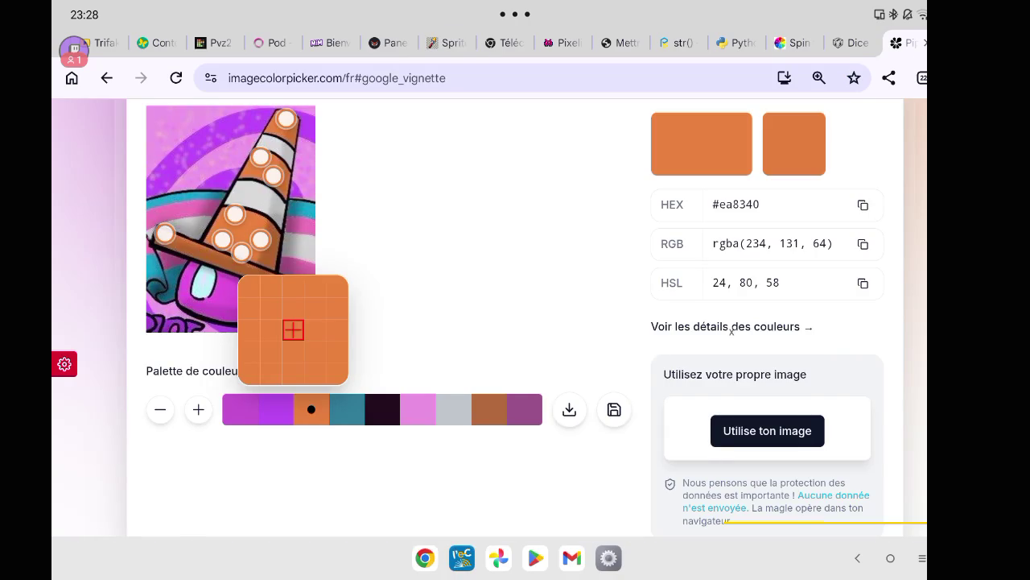
{"action": "left_click", "coordinate": [446, 42]}
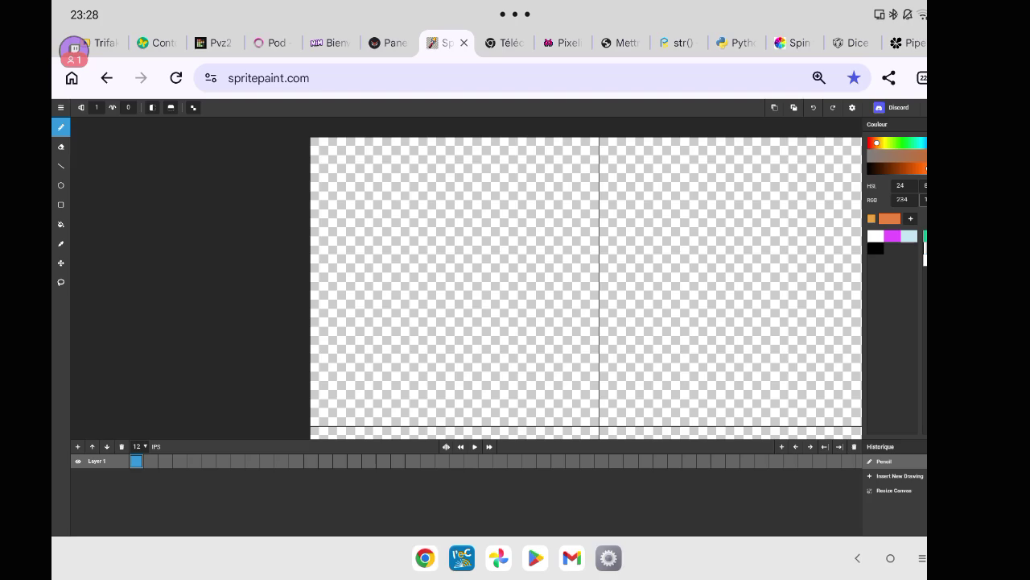
{"action": "left_click", "coordinate": [910, 218]}
Step: Compare the brown and orange palette colours on the picker page against the editor
{"action": "left_click", "coordinate": [900, 43]}
{"action": "left_click", "coordinate": [490, 409]}
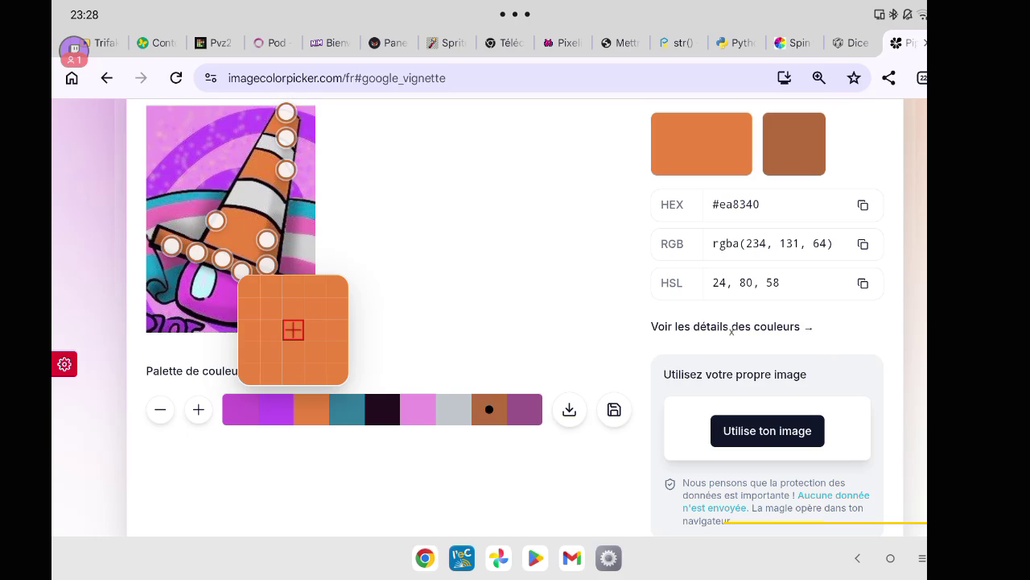
{"action": "left_click", "coordinate": [443, 42]}
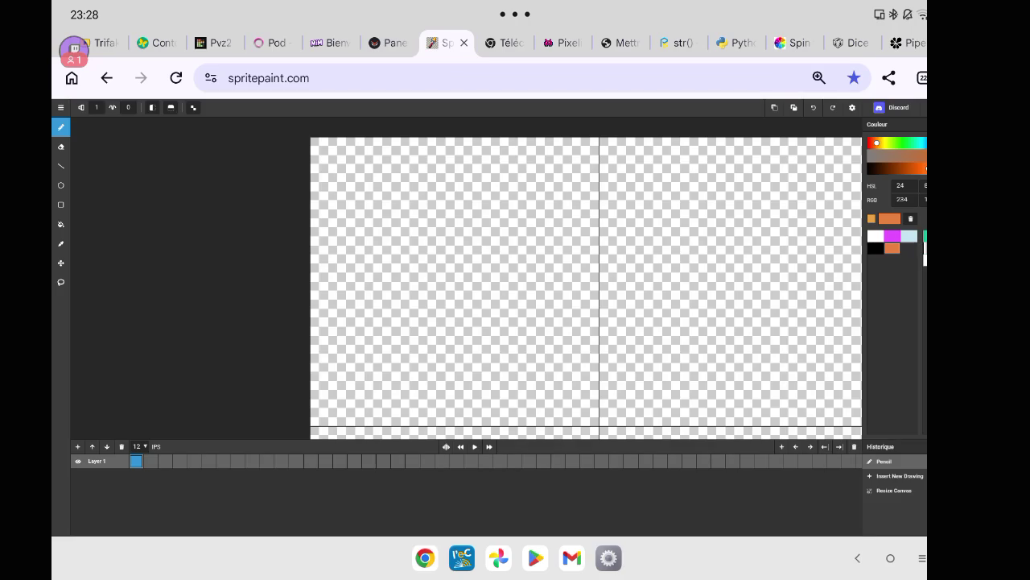
{"action": "left_click", "coordinate": [902, 42]}
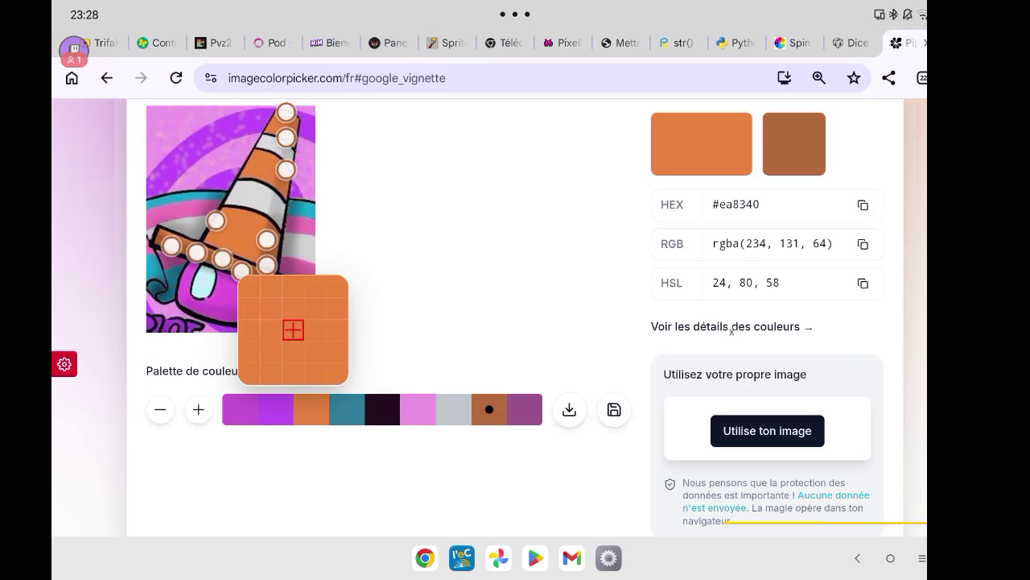
{"action": "left_click", "coordinate": [443, 43]}
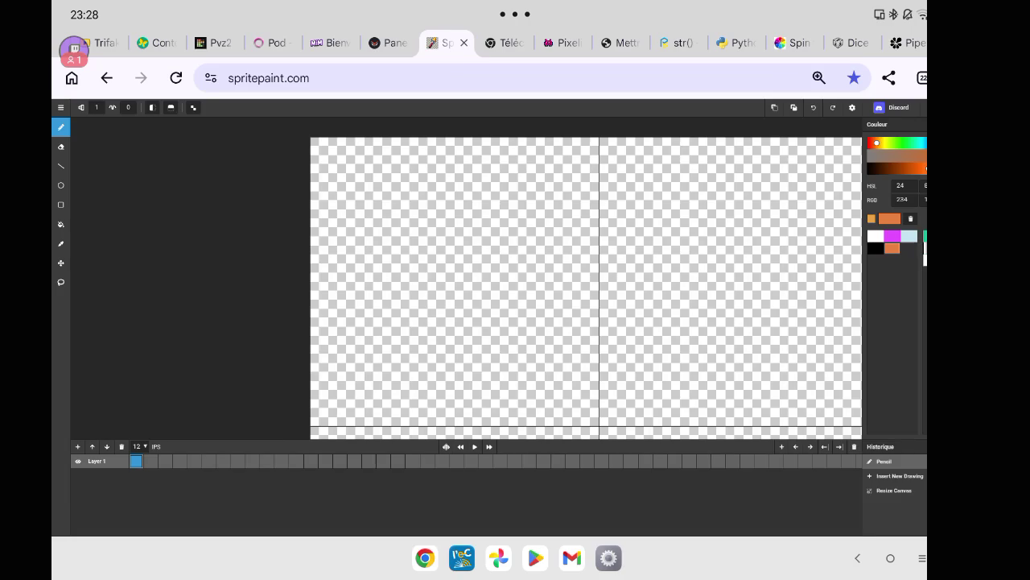
{"action": "left_click", "coordinate": [901, 43]}
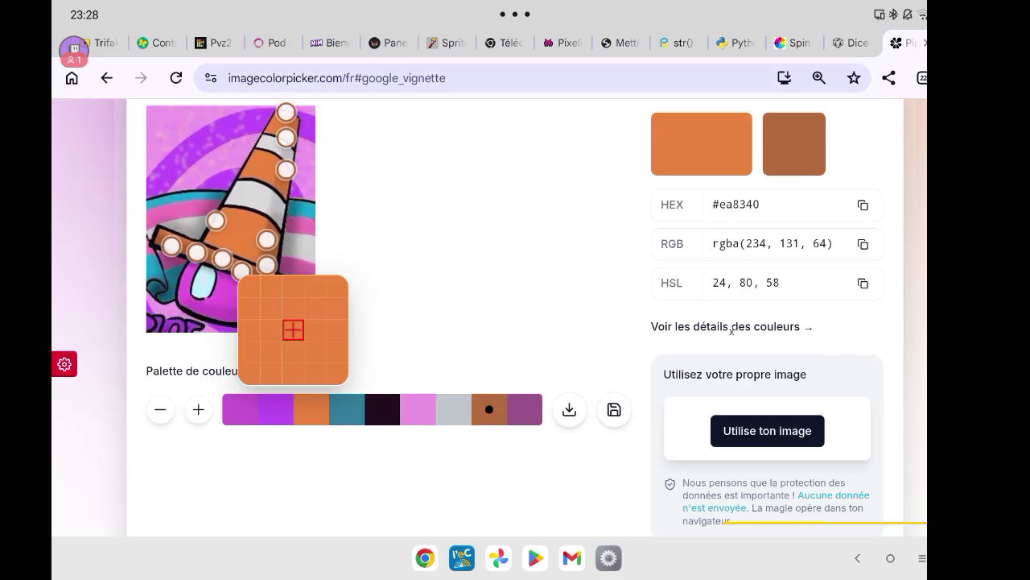
{"action": "left_click", "coordinate": [310, 409]}
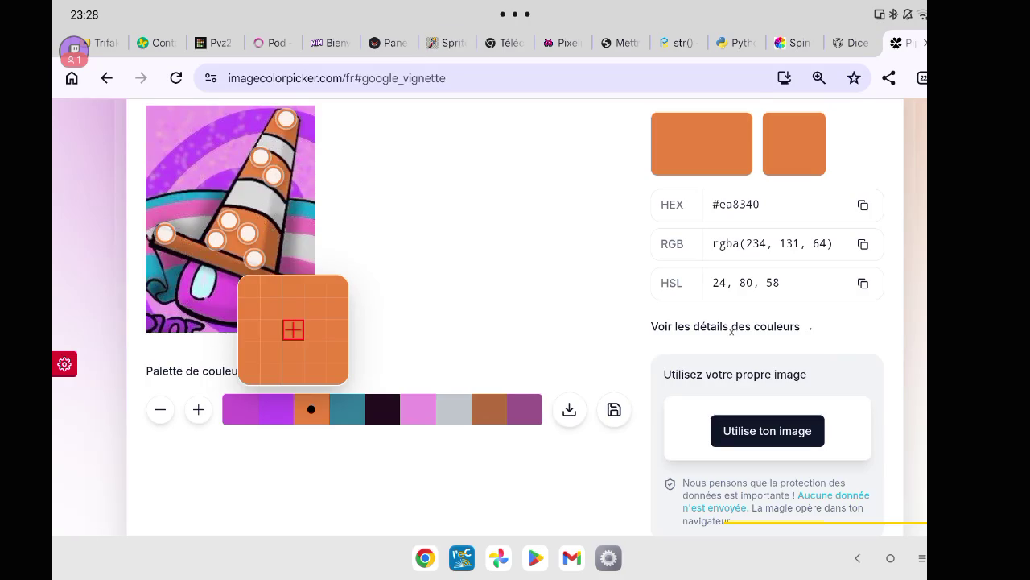
Step: Toggle between the brown and orange palette swatches to compare them
{"action": "left_click", "coordinate": [490, 409]}
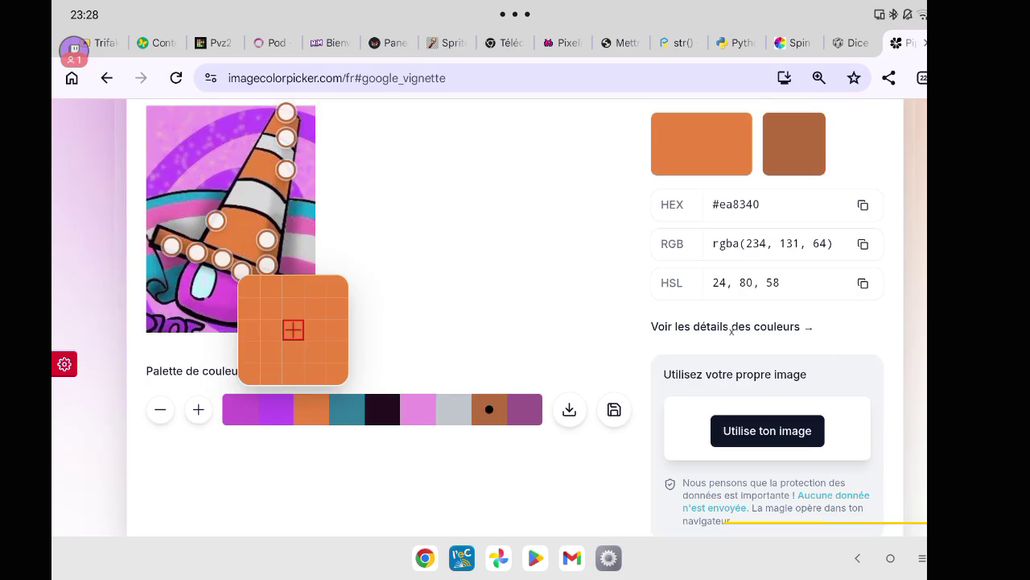
{"action": "left_click", "coordinate": [311, 409]}
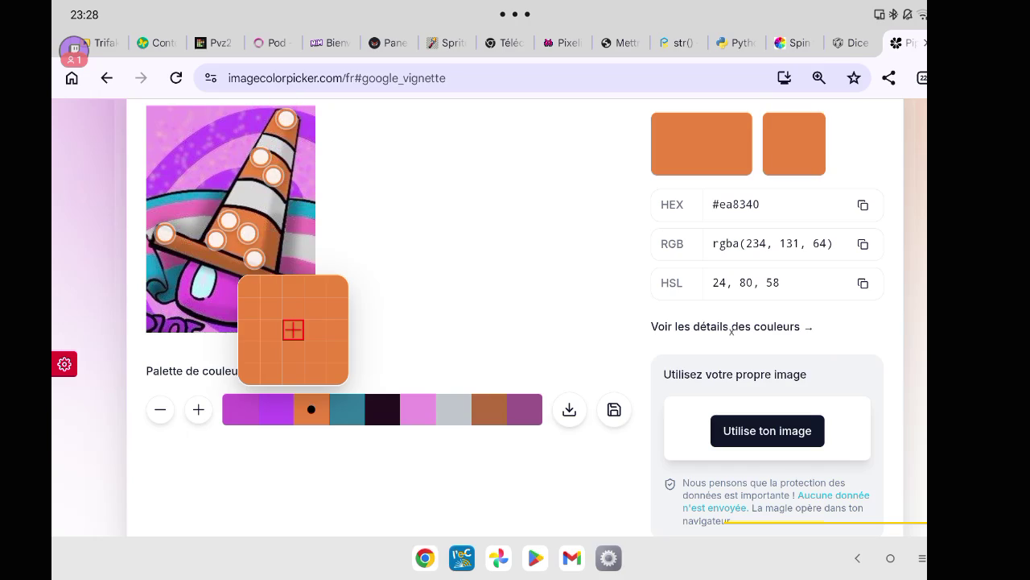
{"action": "left_click", "coordinate": [489, 409]}
{"action": "left_click", "coordinate": [310, 408]}
{"action": "left_click", "coordinate": [490, 409]}
{"action": "left_click", "coordinate": [310, 409]}
Step: Sample the cone hat's brown as #af6935 (175, 105, 53) from the picture
{"action": "mouse_move", "coordinate": [293, 330]}
{"action": "left_mouse_down"}
{"action": "mouse_move", "coordinate": [307, 161]}
{"action": "mouse_move", "coordinate": [329, 185]}
{"action": "mouse_move", "coordinate": [315, 171]}
{"action": "mouse_move", "coordinate": [311, 199]}
{"action": "mouse_move", "coordinate": [287, 220]}
{"action": "mouse_move", "coordinate": [296, 213]}
{"action": "mouse_move", "coordinate": [289, 161]}
{"action": "left_mouse_up"}
{"action": "left_click", "coordinate": [490, 410]}
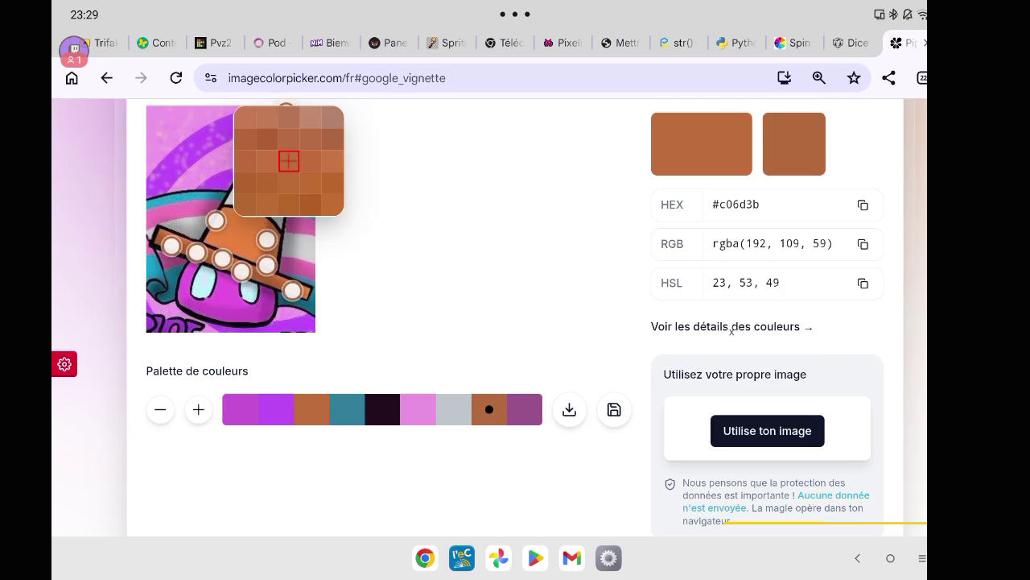
{"action": "left_click", "coordinate": [242, 269]}
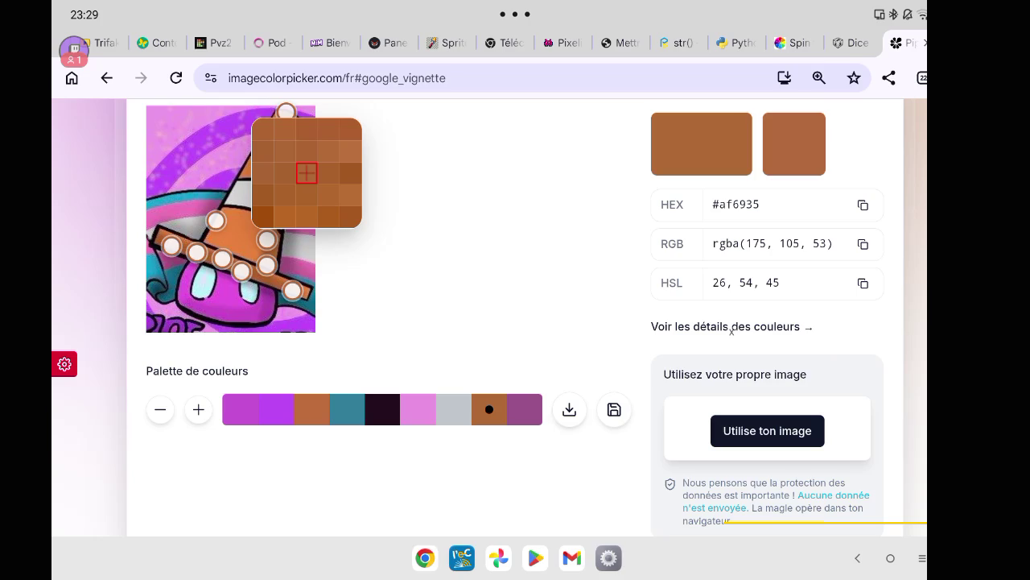
{"action": "left_click", "coordinate": [445, 42]}
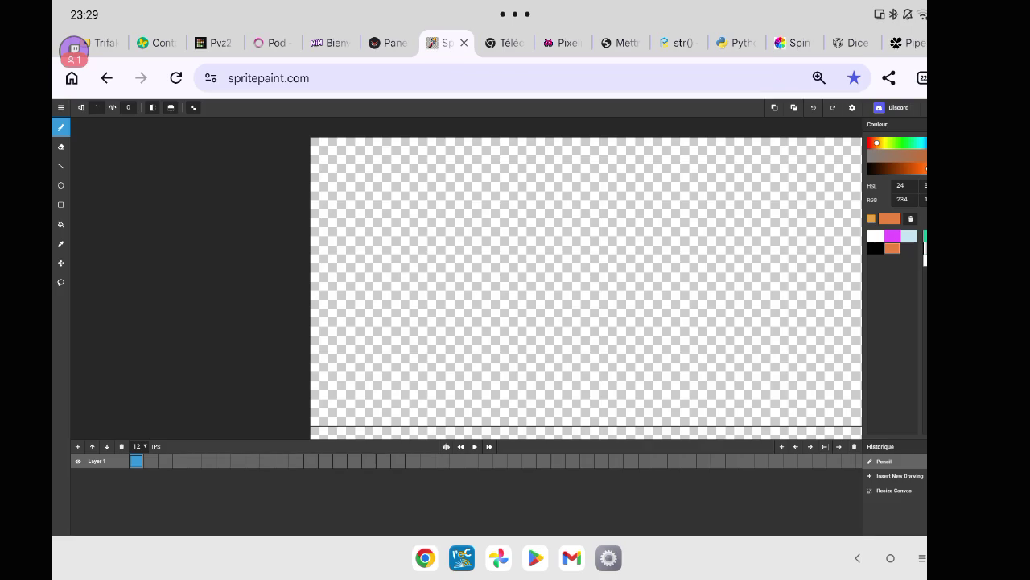
Step: Enter RGB 175, 105, 53 for the hat's brown and add it as a new palette swatch
{"action": "left_click", "coordinate": [900, 42]}
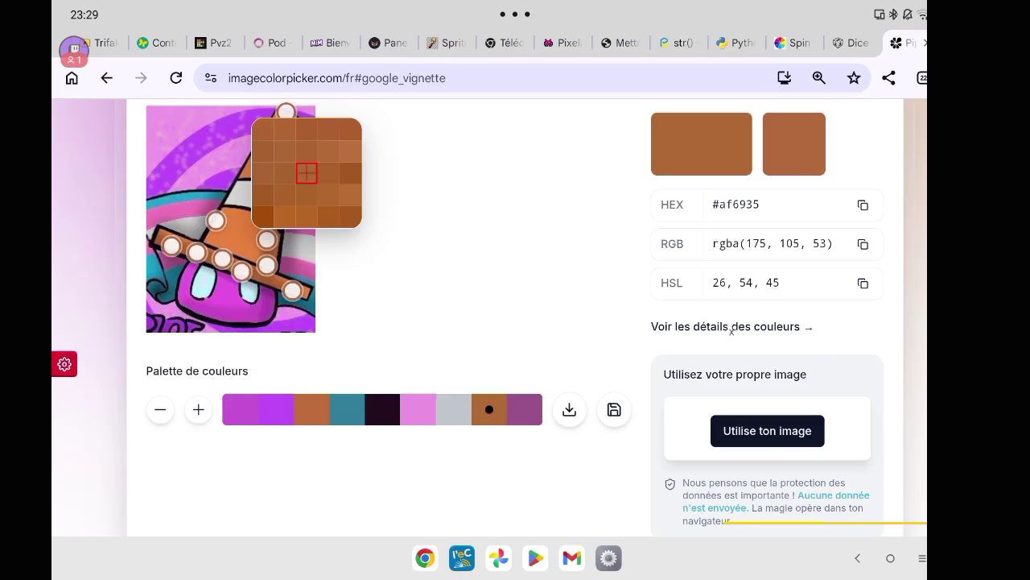
{"action": "left_click", "coordinate": [446, 42]}
{"action": "left_click", "coordinate": [903, 199]}
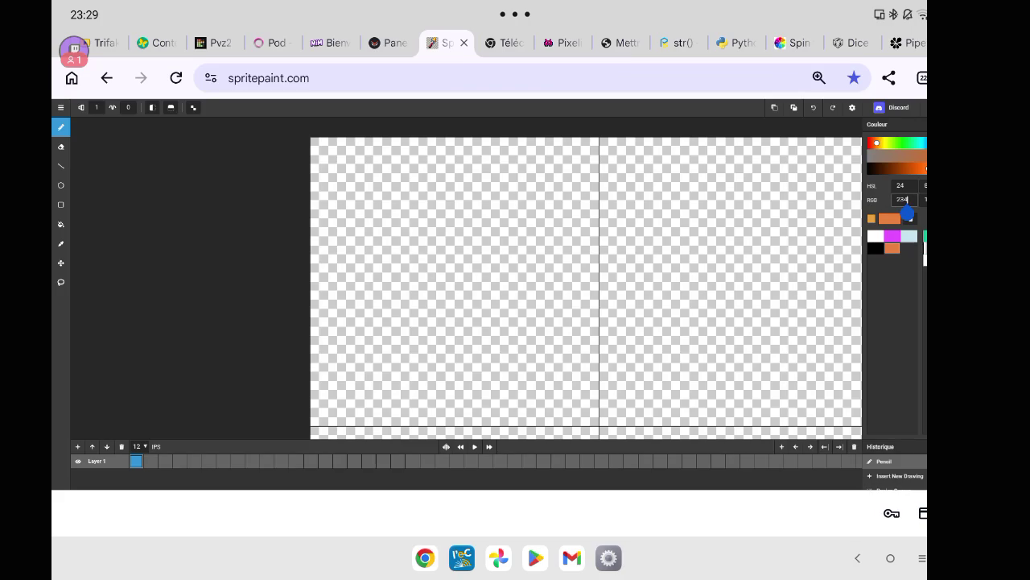
{"action": "type", "text": "175"}
{"action": "key", "text": "Tab"}
{"action": "type", "text": "0"}
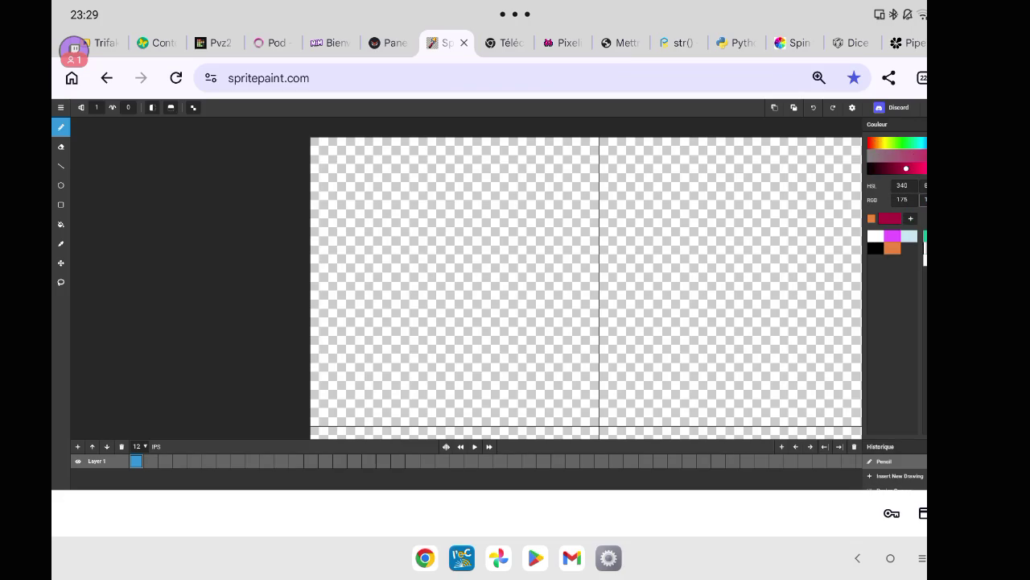
{"action": "type", "text": "100"}
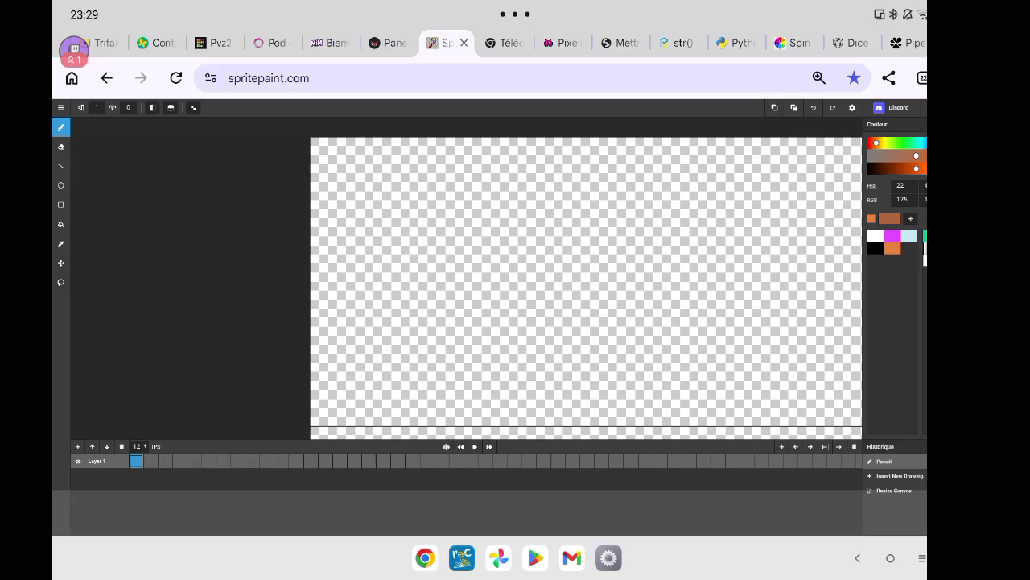
{"action": "type", "text": "4"}
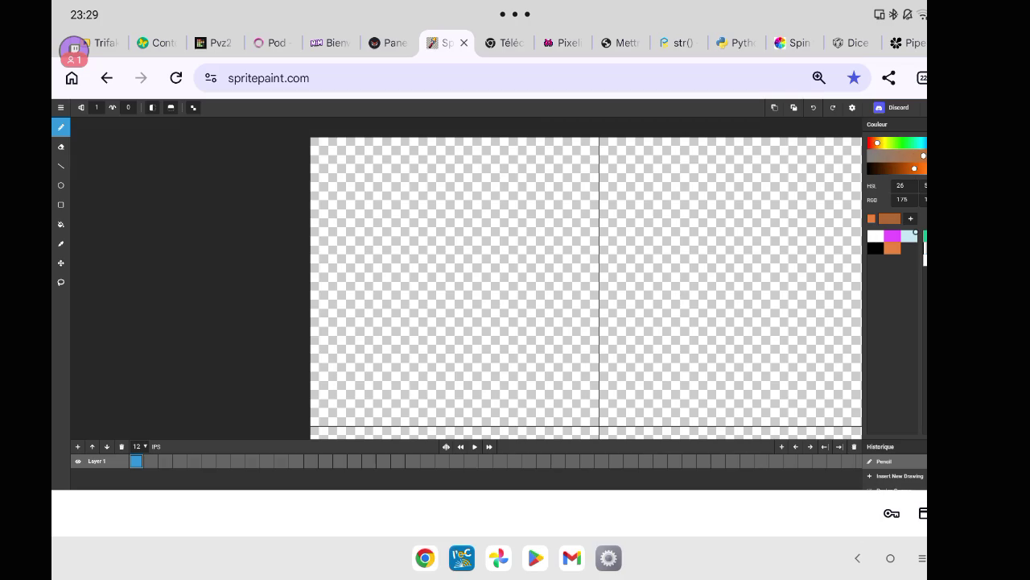
{"action": "left_click", "coordinate": [911, 218]}
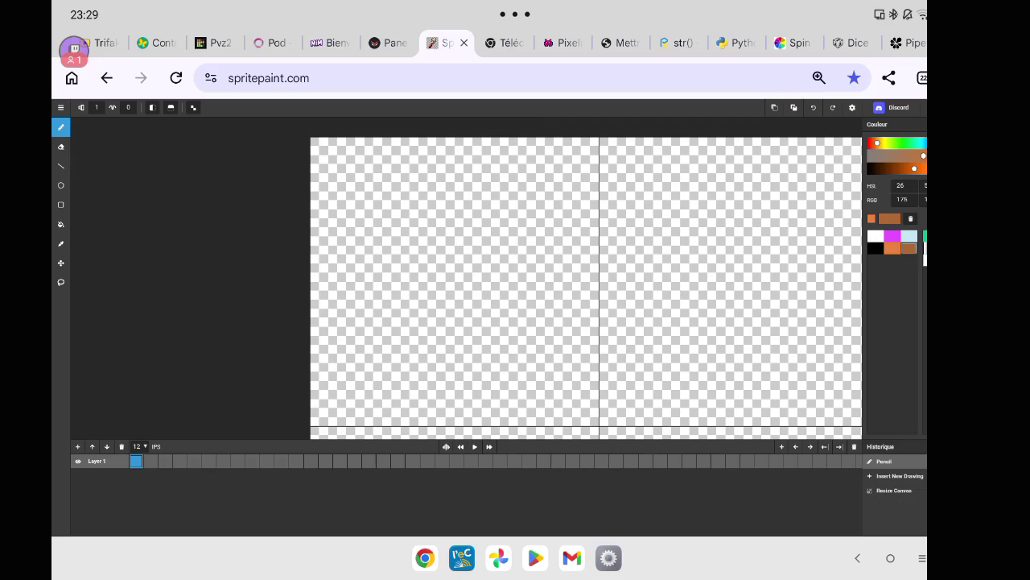
{"action": "left_click", "coordinate": [908, 43]}
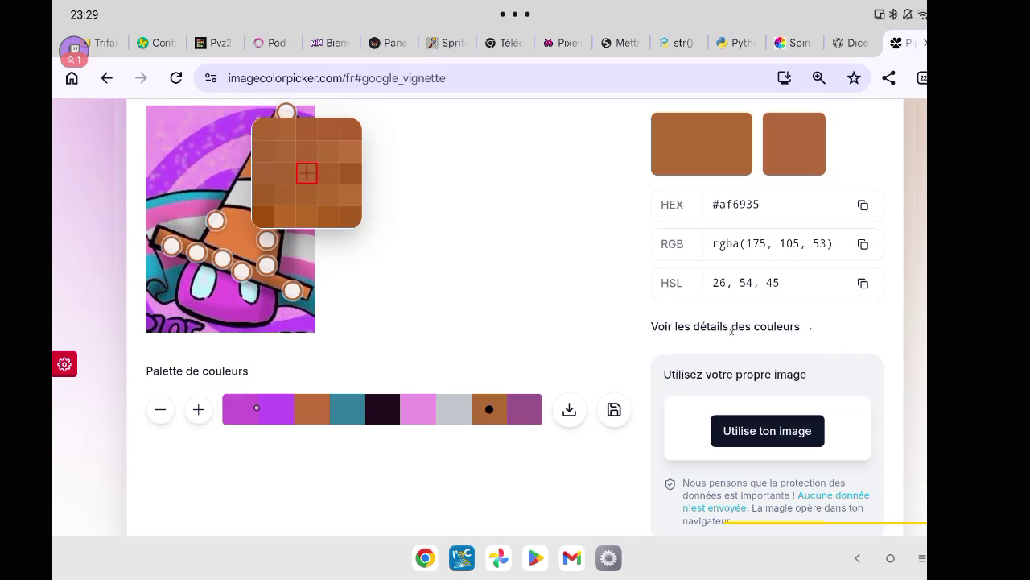
Step: Preview the purple and mauve swatches, then sample the magenta background as #c84ebd
{"action": "left_click", "coordinate": [261, 407]}
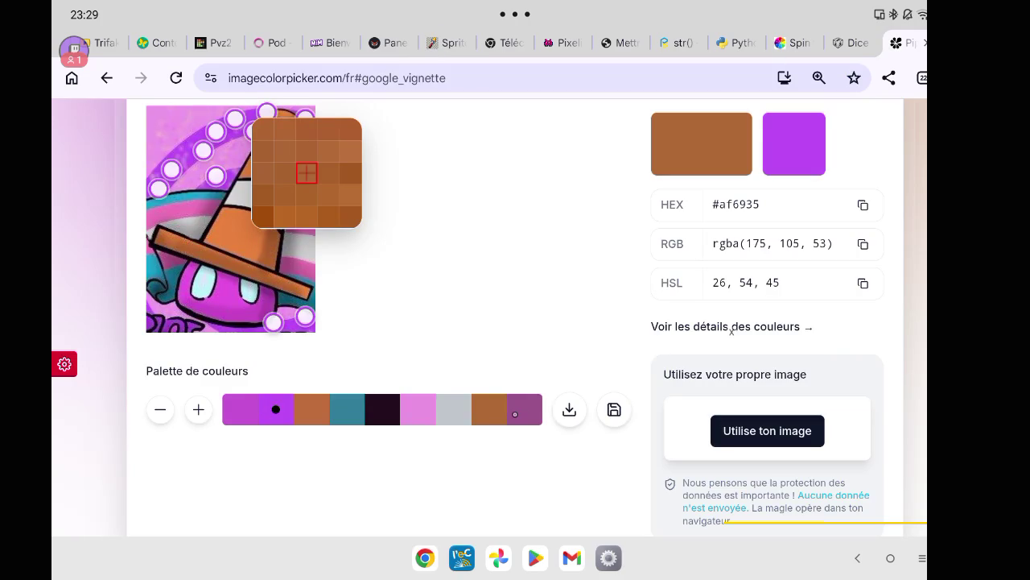
{"action": "left_click", "coordinate": [524, 409]}
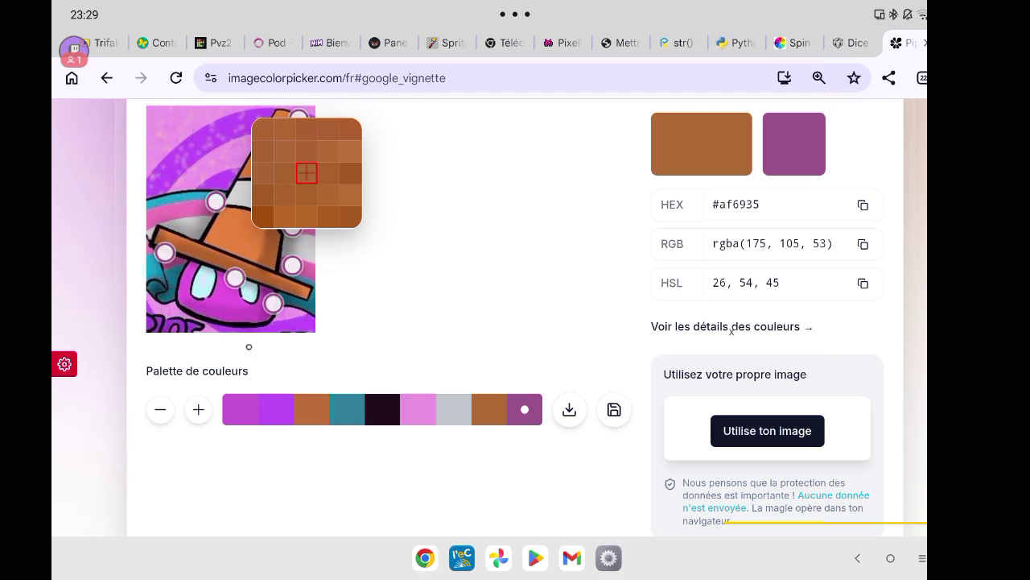
{"action": "left_click", "coordinate": [256, 312]}
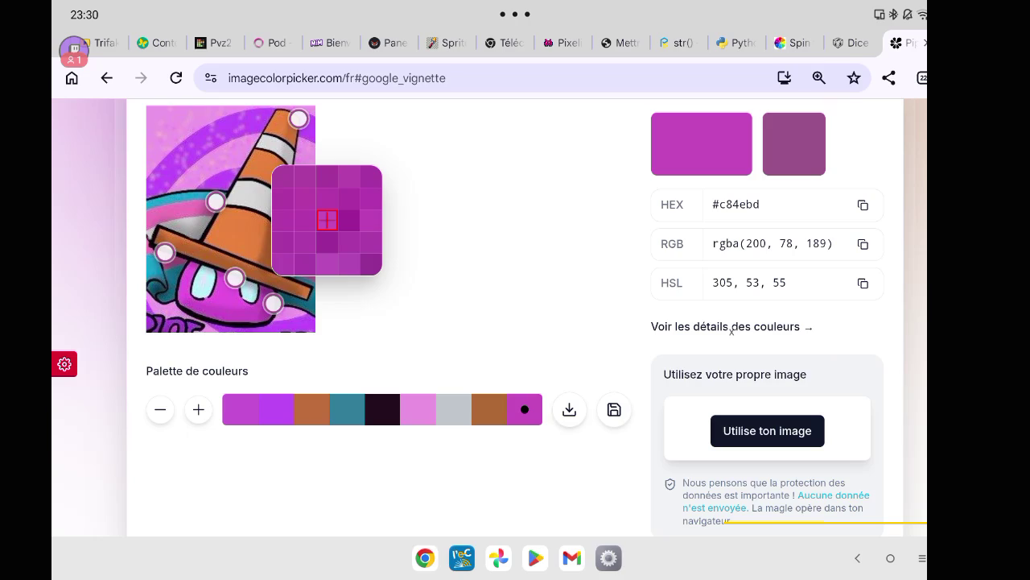
{"action": "left_click", "coordinate": [447, 43]}
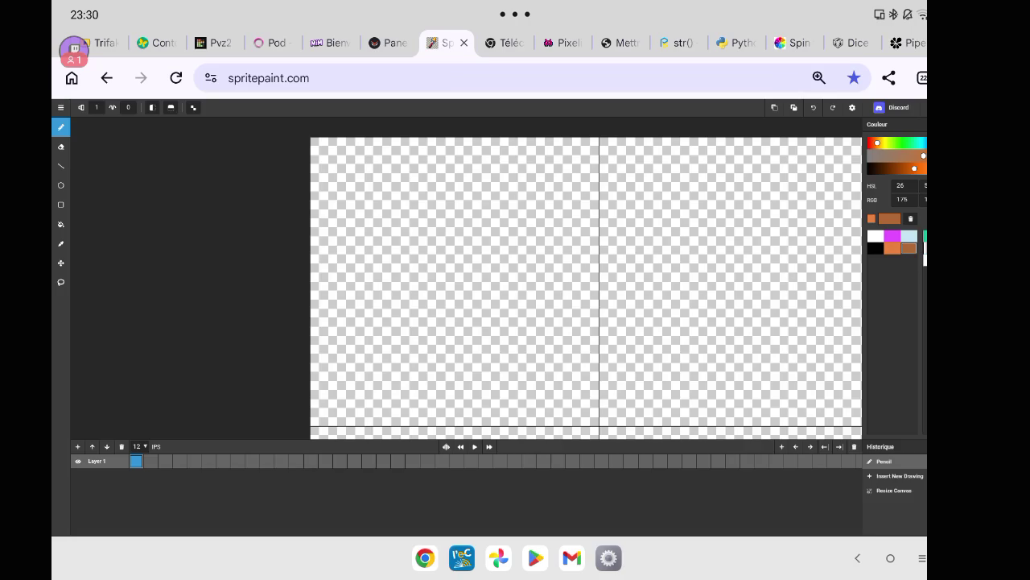
Step: Set the drawing colour's red value to 200 for the magenta, then recheck it on the picker page
{"action": "left_click", "coordinate": [903, 199]}
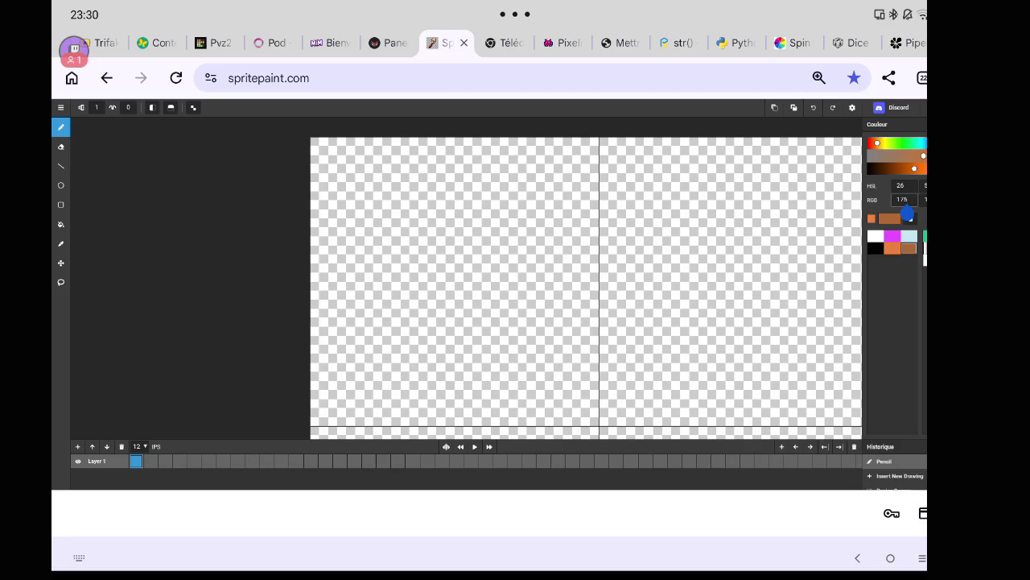
{"action": "key", "text": "BackSpace"}
{"action": "key", "text": "BackSpace"}
{"action": "key", "text": "BackSpace"}
{"action": "type", "text": "120"}
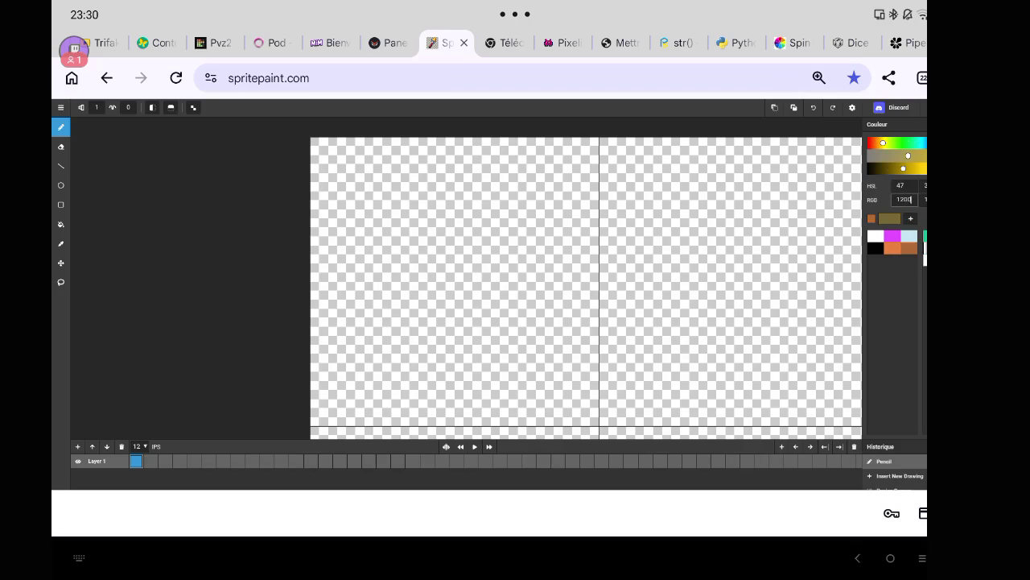
{"action": "key", "text": "BackSpace"}
{"action": "key", "text": "BackSpace"}
{"action": "key", "text": "BackSpace"}
{"action": "type", "text": "200"}
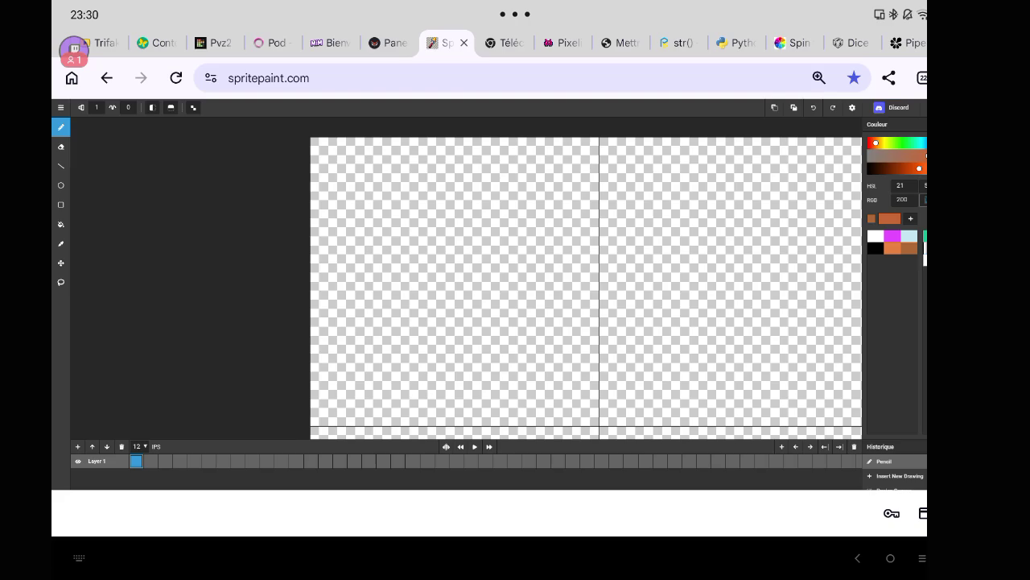
{"action": "type", "text": "7"}
{"action": "key", "text": "BackSpace"}
{"action": "type", "text": "0"}
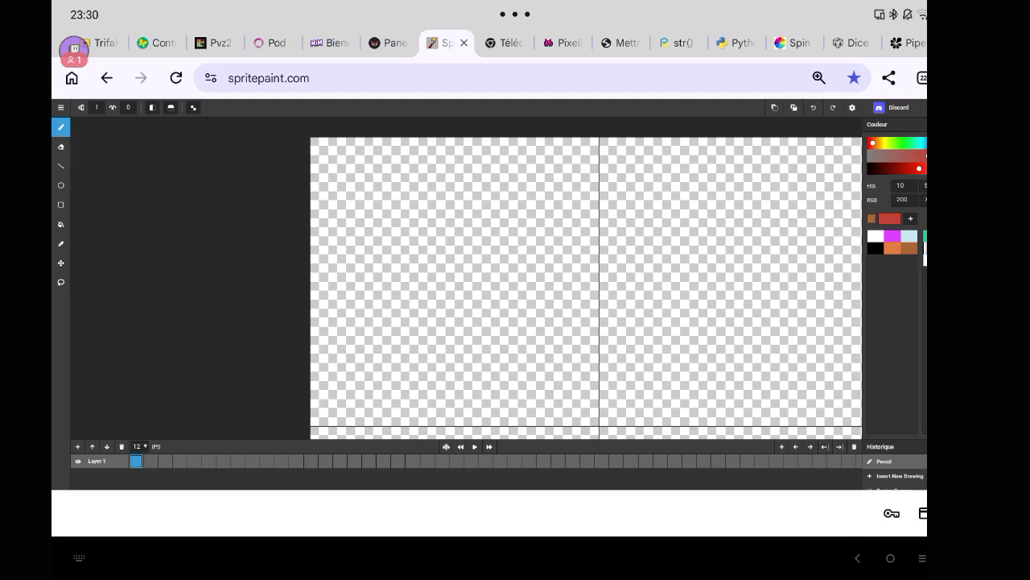
{"action": "type", "text": "9"}
{"action": "left_click", "coordinate": [906, 43]}
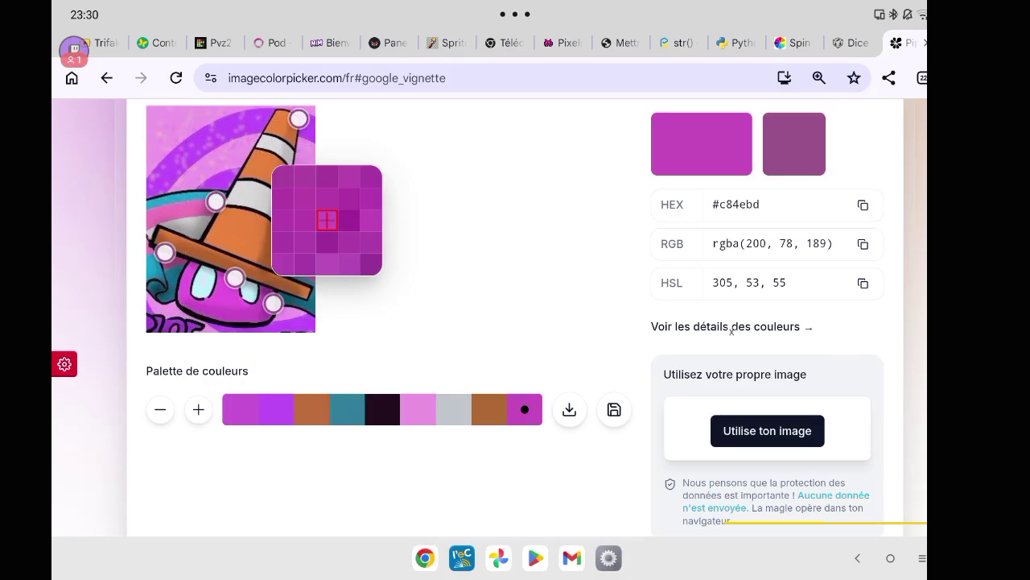
Step: Set the hue to 305 and save the magenta #c84ebd as a new palette swatch
{"action": "left_click", "coordinate": [443, 42]}
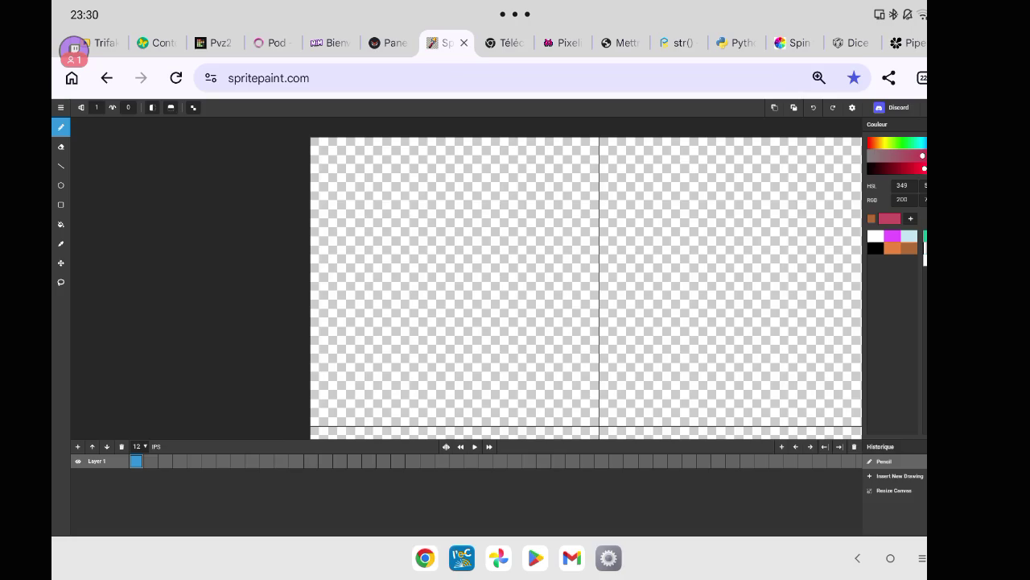
{"action": "type", "text": "305"}
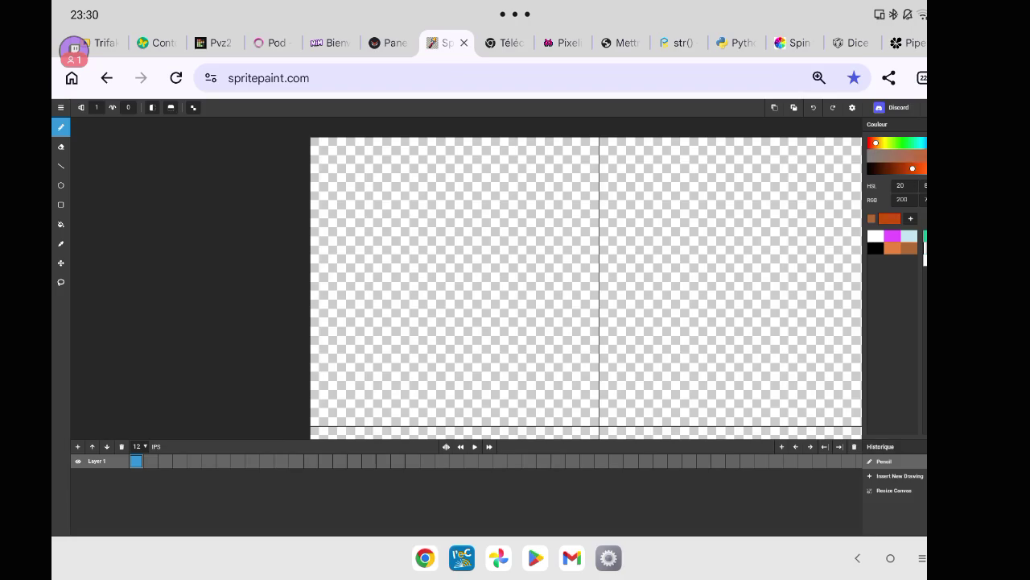
{"action": "key", "text": "BackSpace"}
{"action": "type", "text": "0"}
{"action": "key", "text": "BackSpace"}
{"action": "type", "text": "5"}
{"action": "key", "text": "ctrl+9"}
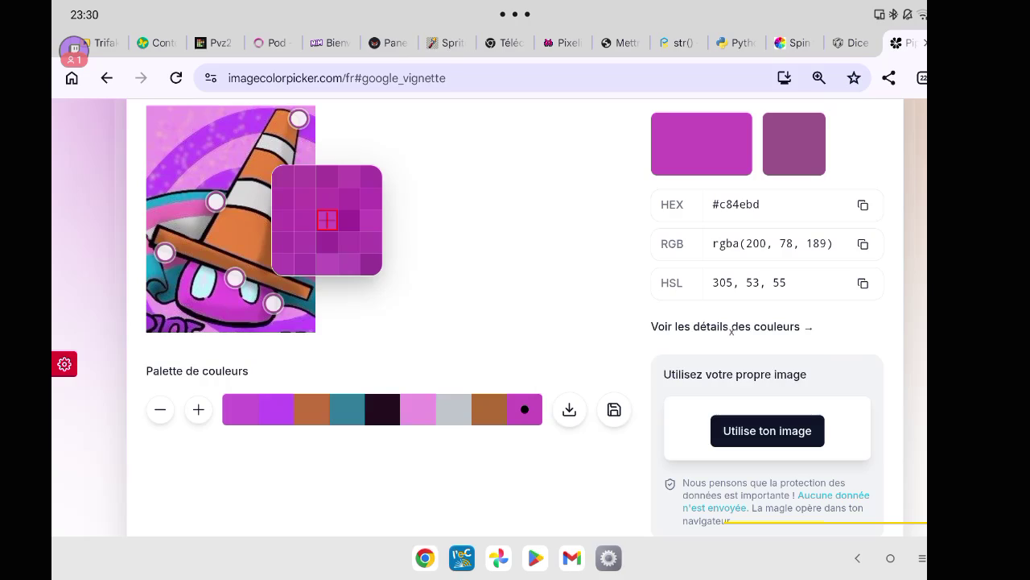
{"action": "key", "text": "ctrl+shift+Tab"}
{"action": "key", "text": "ctrl+shift+Tab"}
{"action": "key", "text": "ctrl+shift+Tab"}
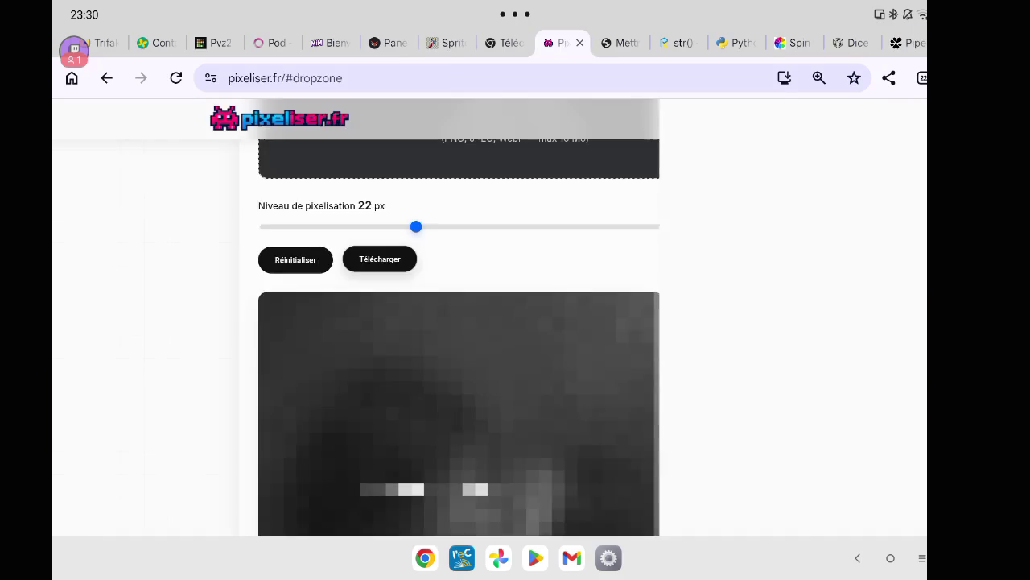
{"action": "key", "text": "ctrl+shift+Tab"}
{"action": "key", "text": "ctrl+shift+Tab"}
{"action": "left_click", "coordinate": [911, 218]}
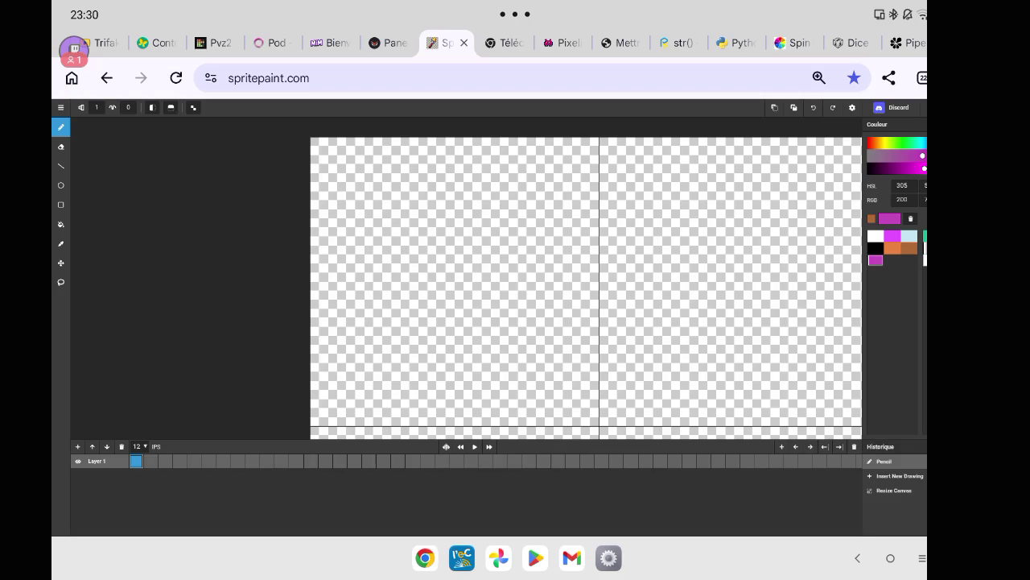
{"action": "key", "text": "ctrl+9"}
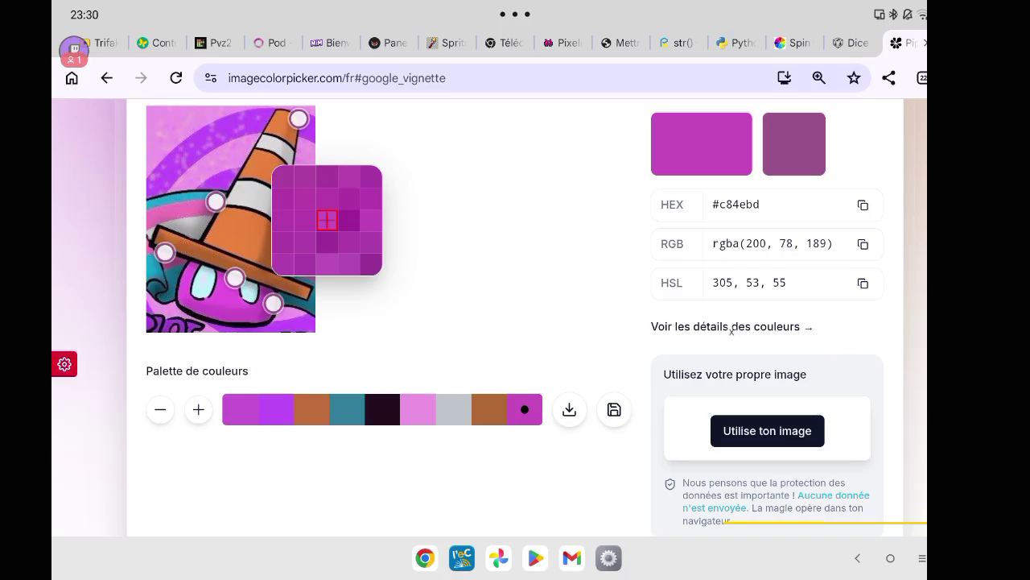
Step: Sample the bright violet #c24efb (194, 78, 251) and preview the teal swatch
{"action": "left_click", "coordinate": [292, 227]}
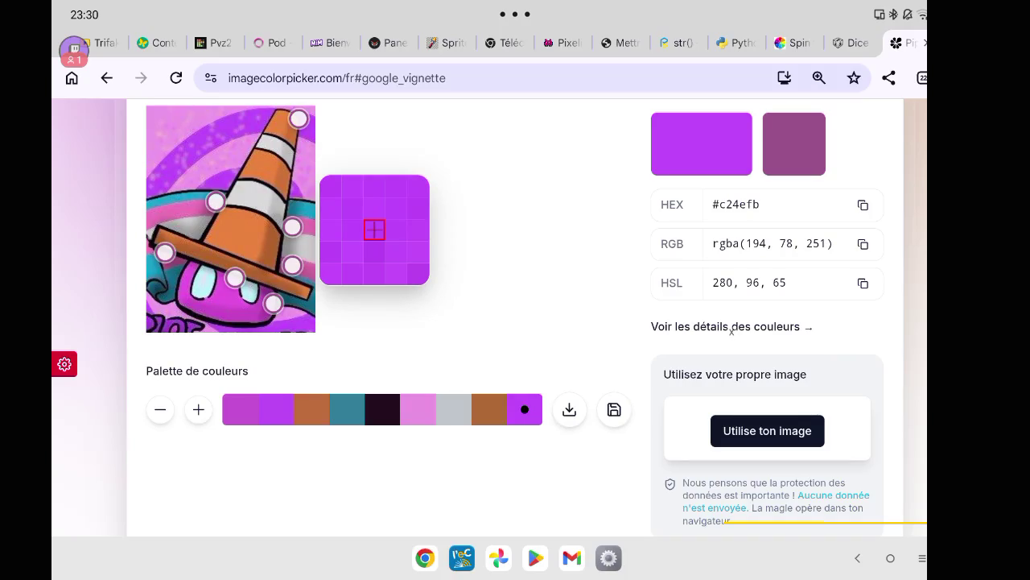
{"action": "left_click", "coordinate": [346, 409]}
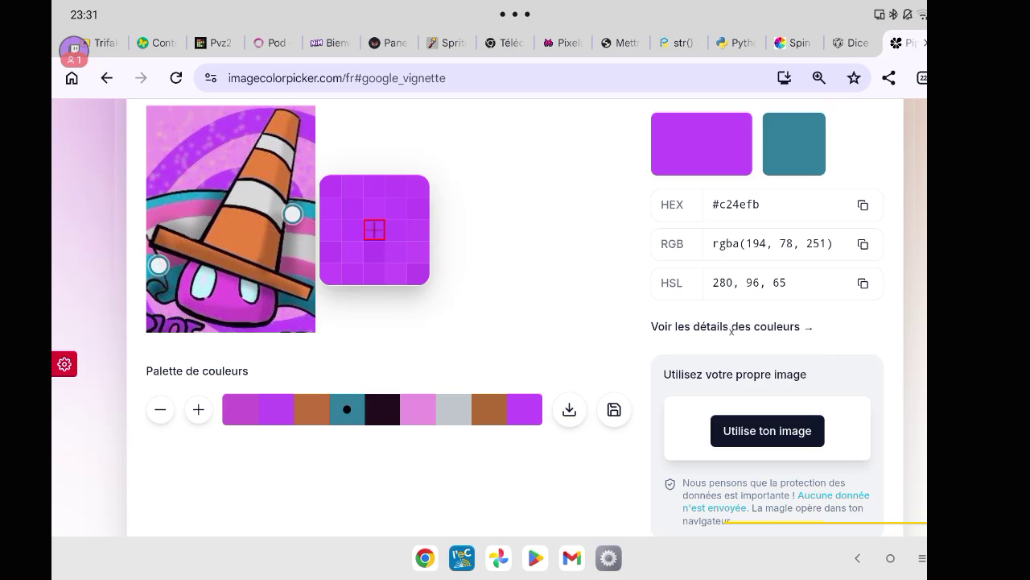
{"action": "left_click", "coordinate": [447, 42]}
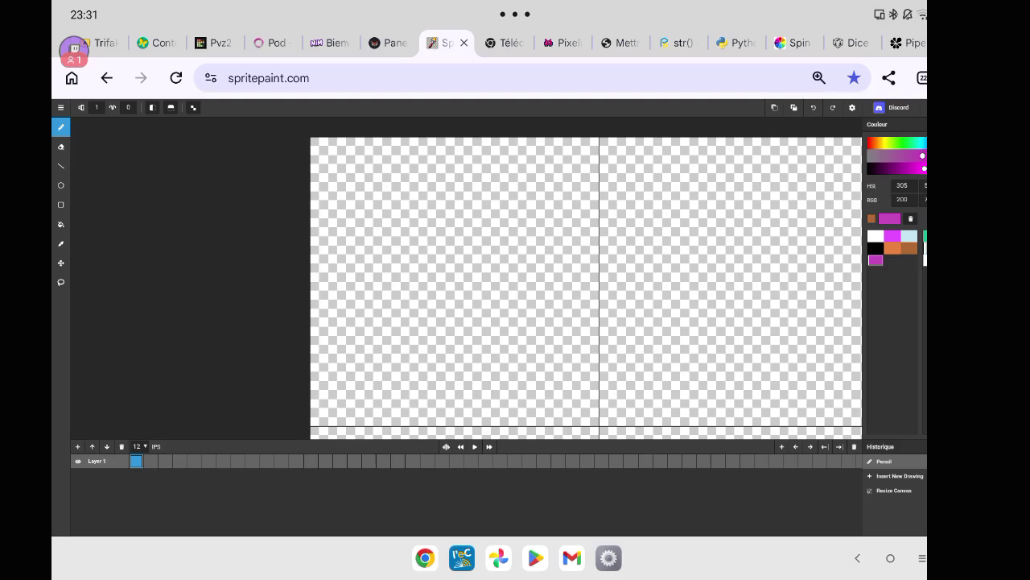
Step: Make the magenta swatch current and widen the sprite editor's half of the split screen
{"action": "left_click", "coordinate": [892, 236]}
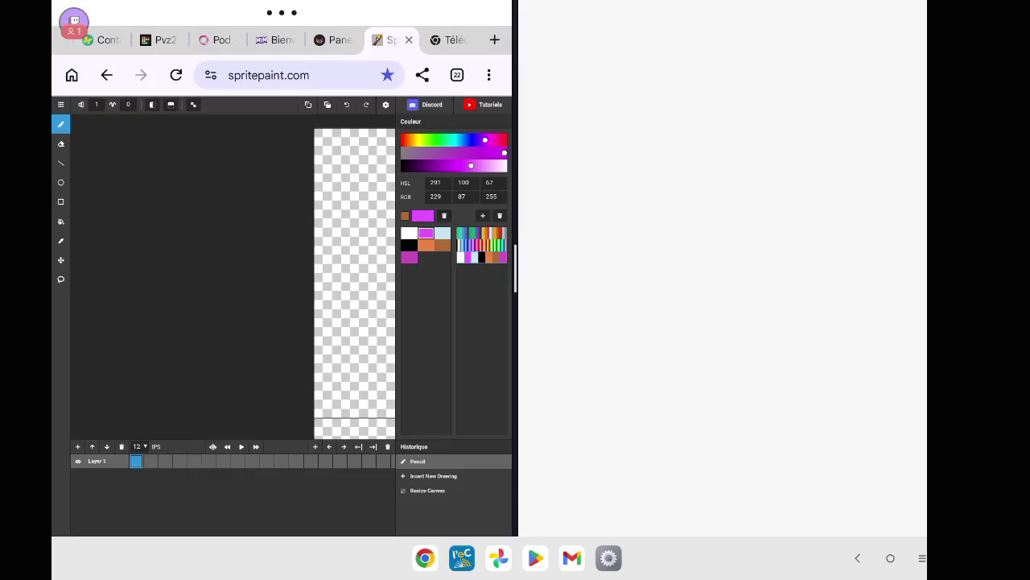
{"action": "mouse_move", "coordinate": [515, 265]}
{"action": "left_mouse_down"}
{"action": "mouse_move", "coordinate": [676, 269]}
{"action": "mouse_move", "coordinate": [662, 266]}
{"action": "left_mouse_up"}
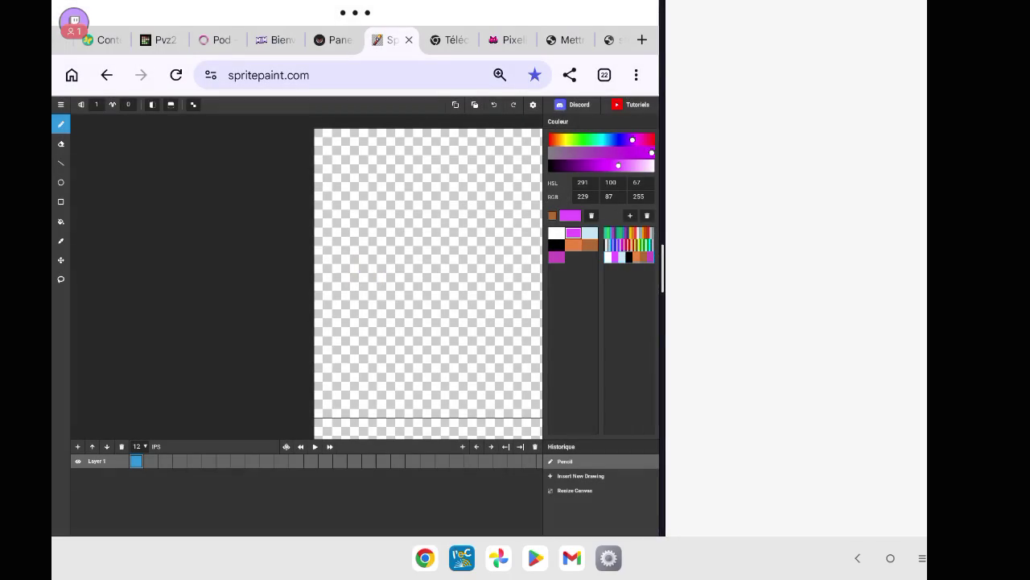
{"action": "scroll", "coordinate": [805, 362], "scroll_direction": "down", "scroll_amount": 10}
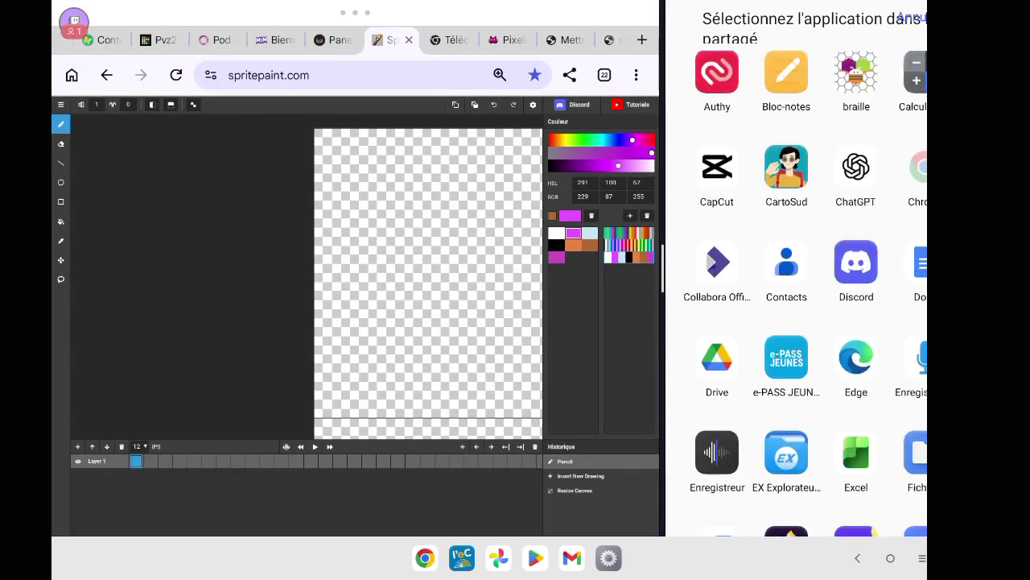
{"action": "scroll", "coordinate": [805, 322], "scroll_direction": "down", "scroll_amount": 5}
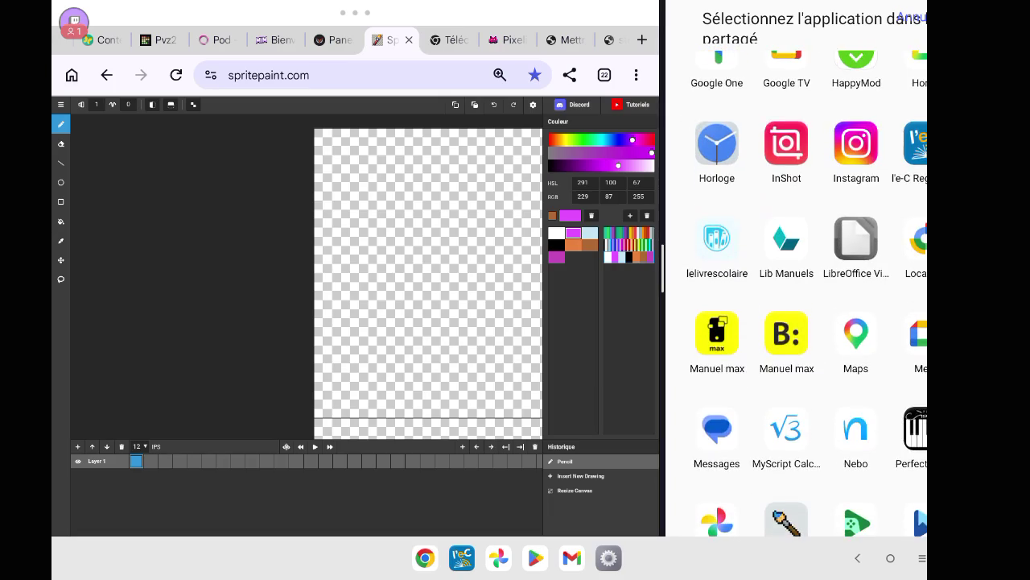
Step: Open the cone-hat picture from the Download album in Google Photos beside the editor
{"action": "left_click", "coordinate": [716, 410]}
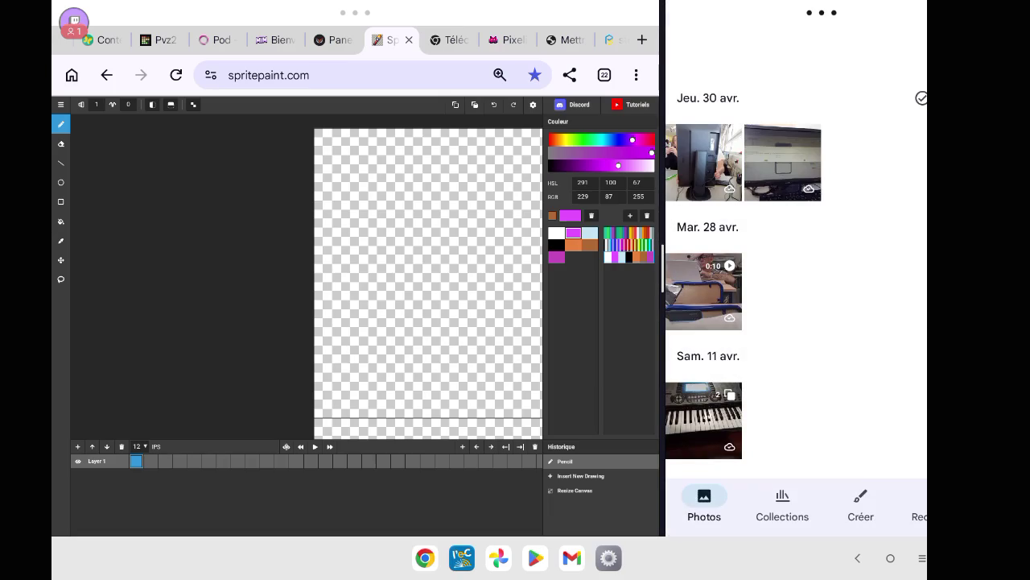
{"action": "left_click", "coordinate": [782, 504]}
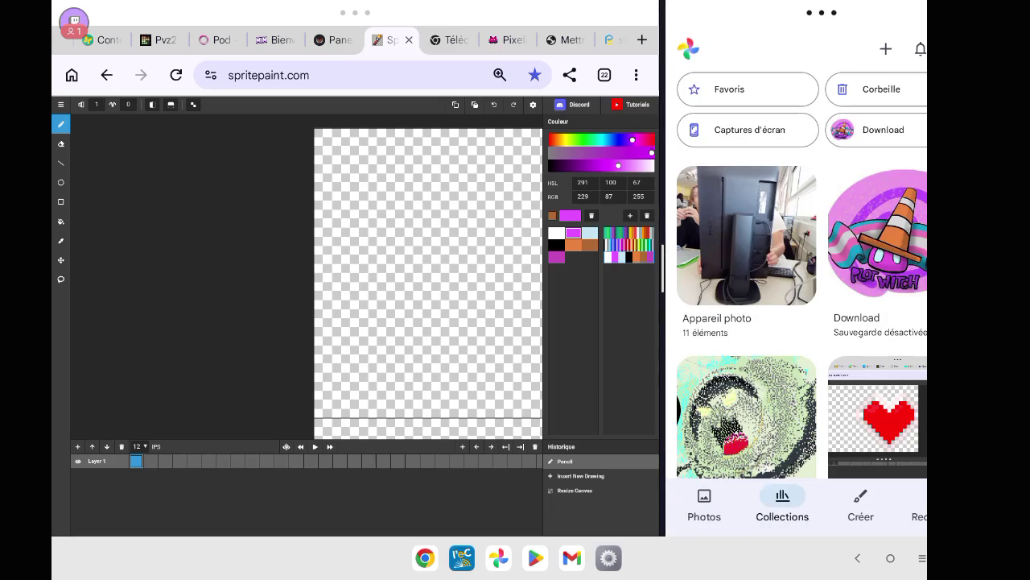
{"action": "left_click", "coordinate": [877, 242]}
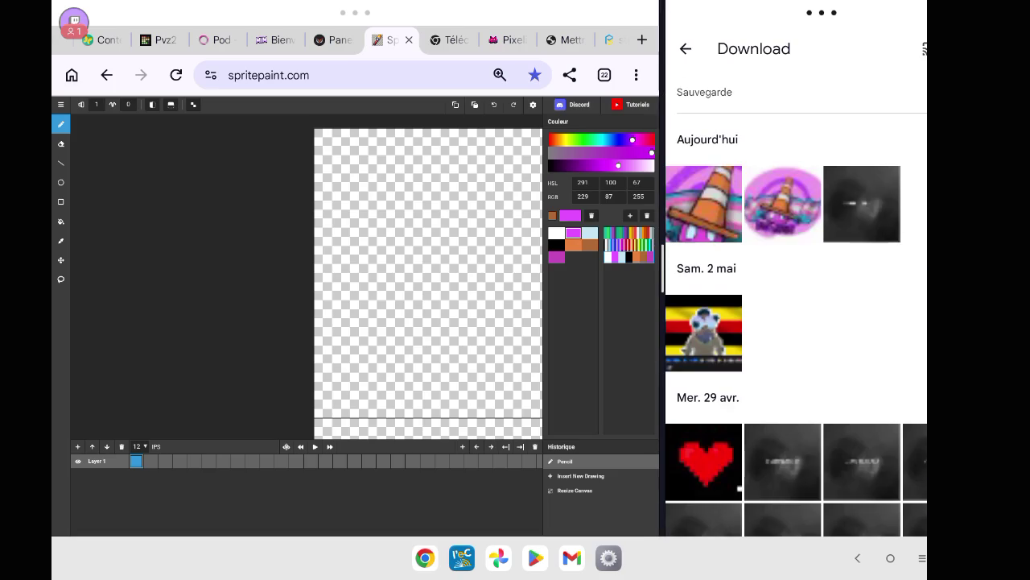
{"action": "left_click", "coordinate": [703, 203]}
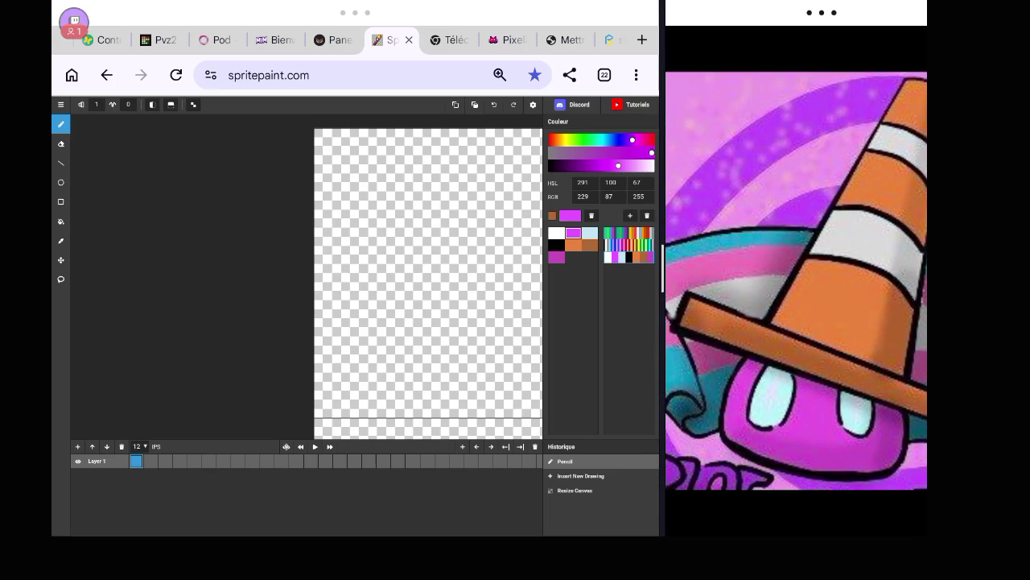
Step: Switch to black and outline the character's rounded body and the wide brim
{"action": "left_click_drag", "start_coordinate": [429, 282], "coordinate": [335, 283]}
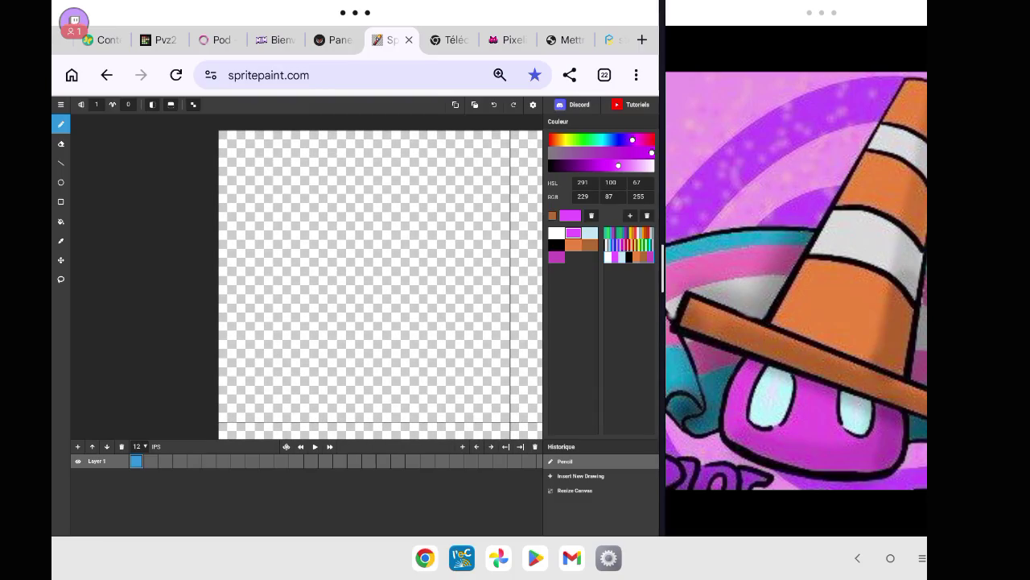
{"action": "left_click", "coordinate": [556, 245]}
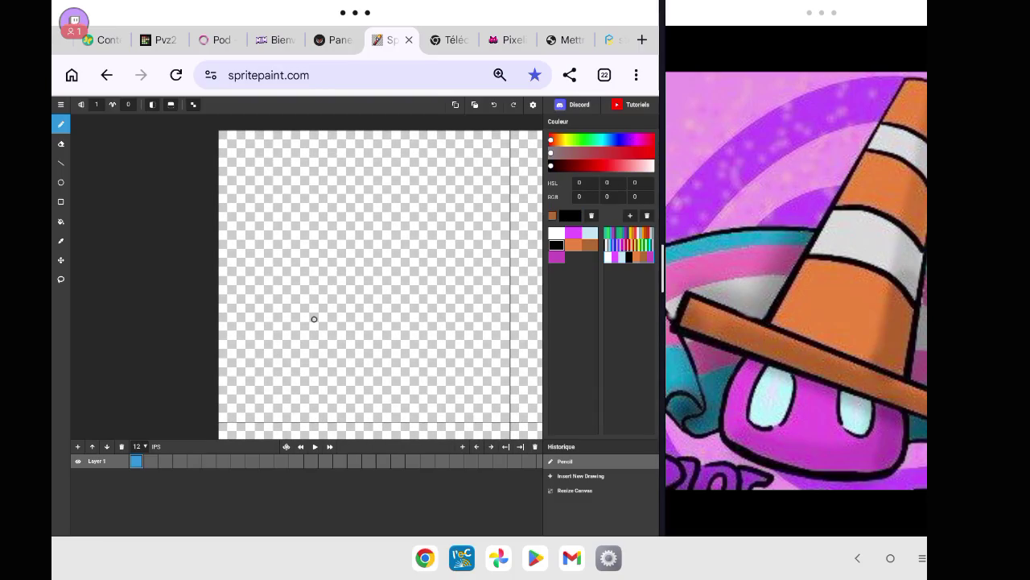
{"action": "left_click", "coordinate": [323, 298]}
{"action": "mouse_move", "coordinate": [320, 300]}
{"action": "left_mouse_down"}
{"action": "mouse_move", "coordinate": [287, 346]}
{"action": "mouse_move", "coordinate": [314, 390]}
{"action": "mouse_move", "coordinate": [398, 409]}
{"action": "mouse_move", "coordinate": [451, 380]}
{"action": "mouse_move", "coordinate": [422, 325]}
{"action": "left_mouse_up"}
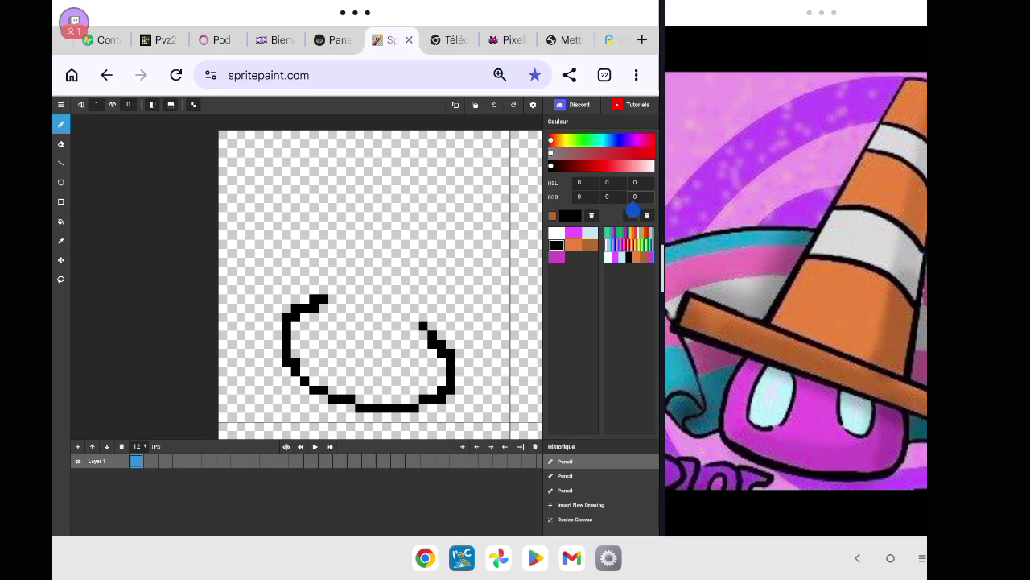
{"action": "mouse_move", "coordinate": [268, 234]}
{"action": "left_mouse_down"}
{"action": "mouse_move", "coordinate": [260, 245]}
{"action": "mouse_move", "coordinate": [286, 277]}
{"action": "mouse_move", "coordinate": [488, 355]}
{"action": "left_mouse_up"}
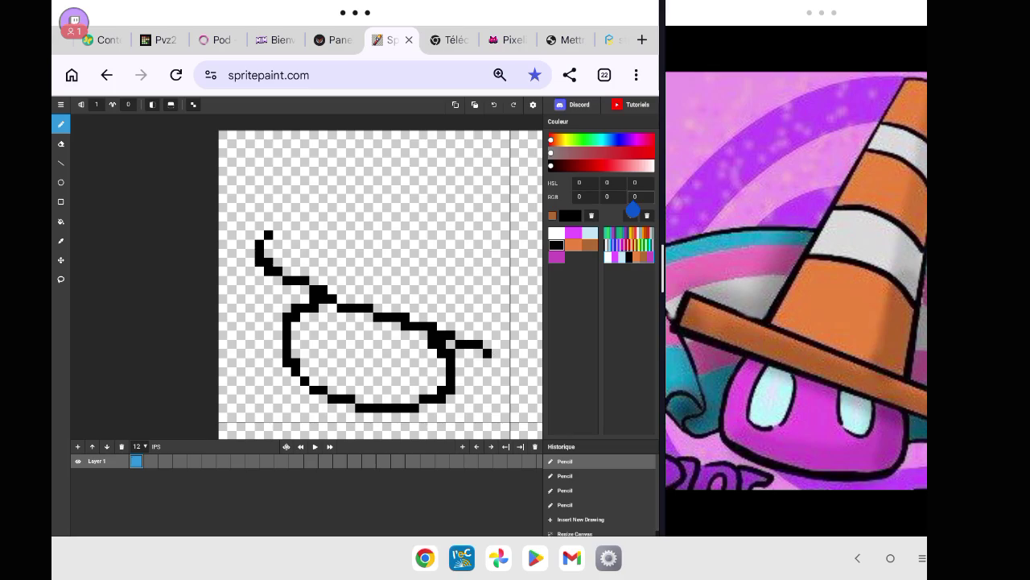
{"action": "left_click_drag", "start_coordinate": [268, 234], "coordinate": [351, 262]}
{"action": "mouse_move", "coordinate": [486, 351]}
{"action": "left_mouse_down"}
{"action": "mouse_move", "coordinate": [511, 318]}
{"action": "mouse_move", "coordinate": [431, 271]}
{"action": "left_mouse_up"}
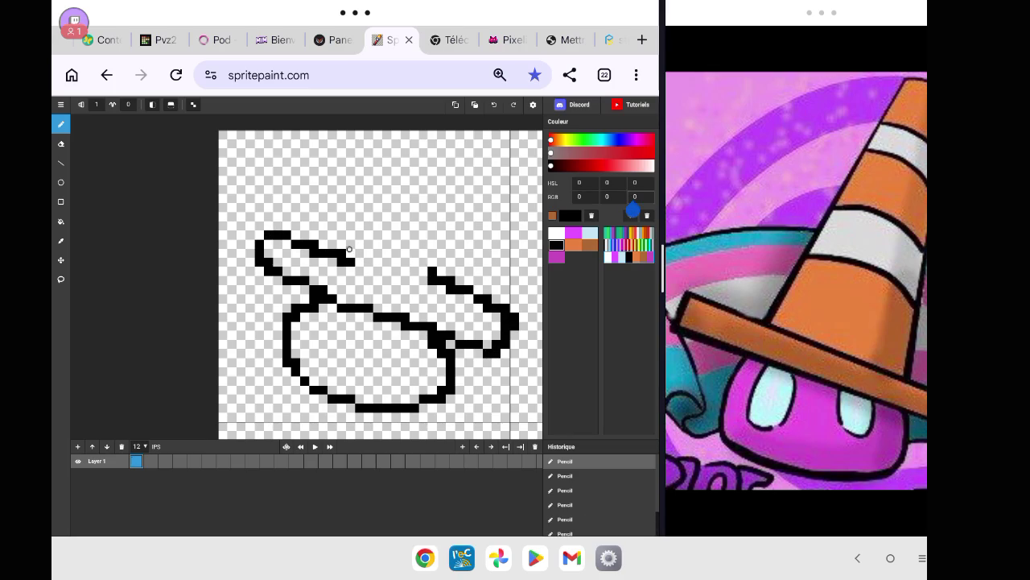
Step: Draw the cone's sides, its rounded tip and two stripes across it
{"action": "mouse_move", "coordinate": [341, 246]}
{"action": "left_mouse_down"}
{"action": "mouse_move", "coordinate": [460, 143]}
{"action": "mouse_move", "coordinate": [481, 143]}
{"action": "mouse_move", "coordinate": [487, 165]}
{"action": "mouse_move", "coordinate": [442, 284]}
{"action": "left_mouse_up"}
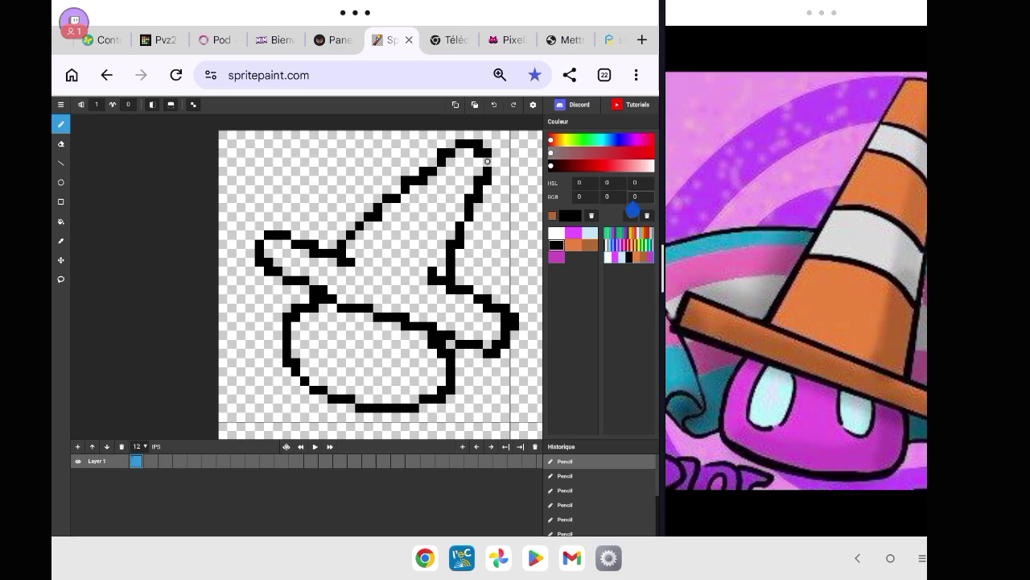
{"action": "left_click_drag", "start_coordinate": [434, 179], "coordinate": [467, 216]}
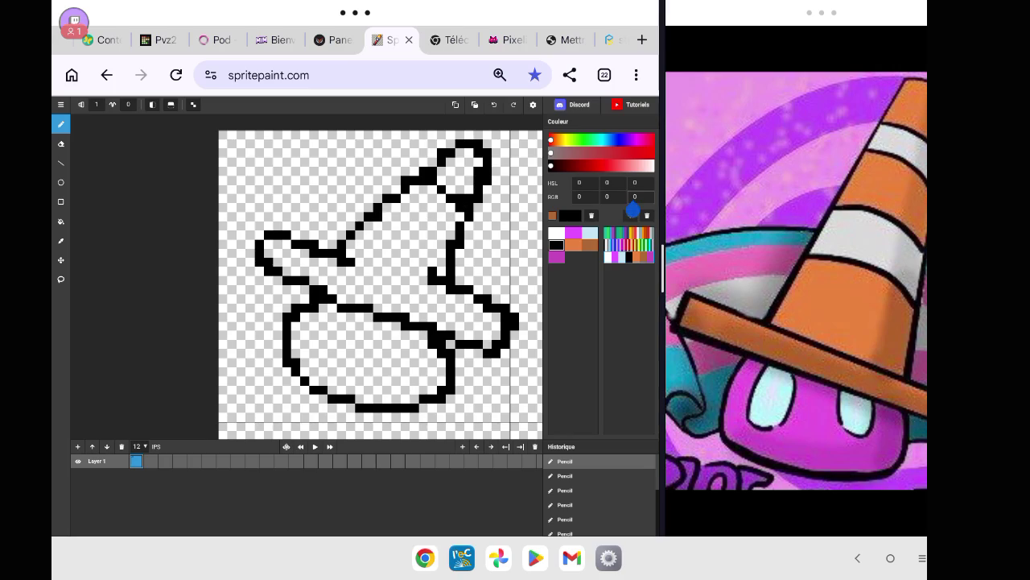
{"action": "left_click_drag", "start_coordinate": [385, 207], "coordinate": [441, 256]}
{"action": "left_click", "coordinate": [632, 211]}
{"action": "left_click_drag", "start_coordinate": [359, 260], "coordinate": [451, 300]}
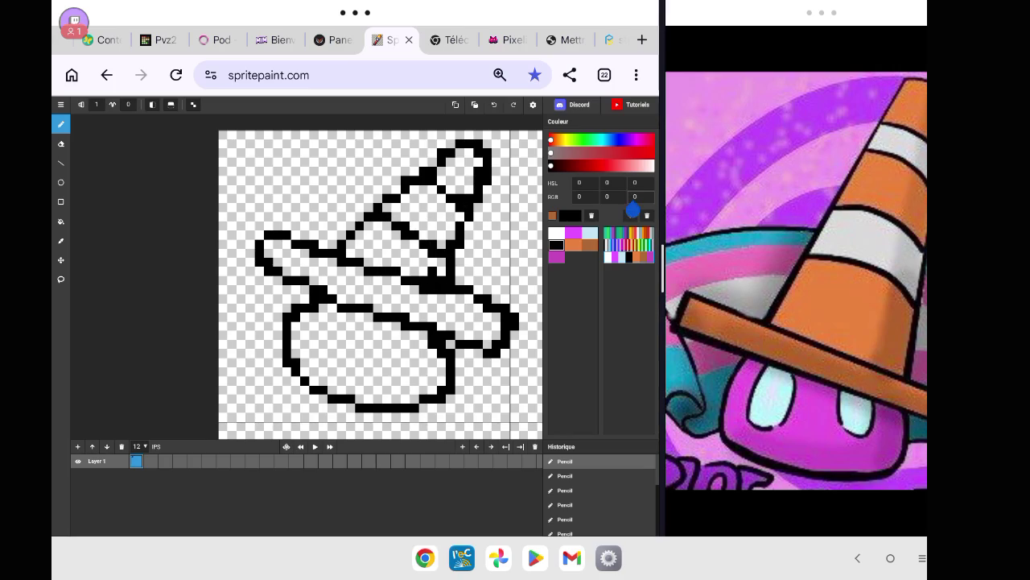
Step: Lasso-select the whole character drawing and move it slightly left
{"action": "scroll", "coordinate": [378, 282], "scroll_direction": "down", "scroll_amount": 1}
{"action": "scroll", "coordinate": [379, 282], "scroll_direction": "down", "scroll_amount": 1}
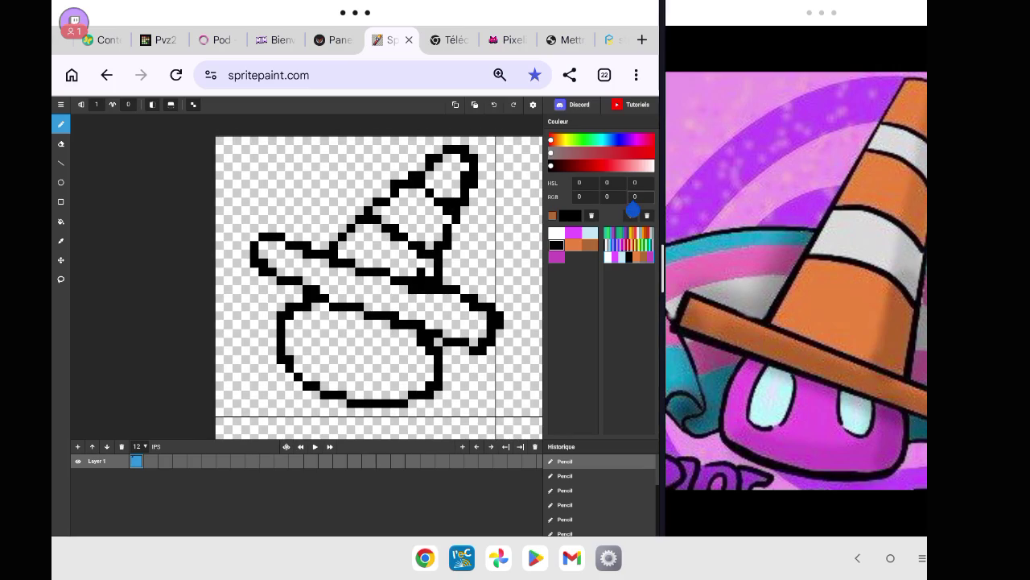
{"action": "left_click", "coordinate": [60, 279]}
{"action": "mouse_move", "coordinate": [443, 139]}
{"action": "left_mouse_down"}
{"action": "mouse_move", "coordinate": [242, 233]}
{"action": "mouse_move", "coordinate": [242, 402]}
{"action": "mouse_move", "coordinate": [515, 379]}
{"action": "mouse_move", "coordinate": [467, 138]}
{"action": "left_mouse_up"}
{"action": "mouse_move", "coordinate": [377, 275]}
{"action": "left_mouse_down"}
{"action": "mouse_move", "coordinate": [350, 285]}
{"action": "mouse_move", "coordinate": [359, 277]}
{"action": "left_mouse_up"}
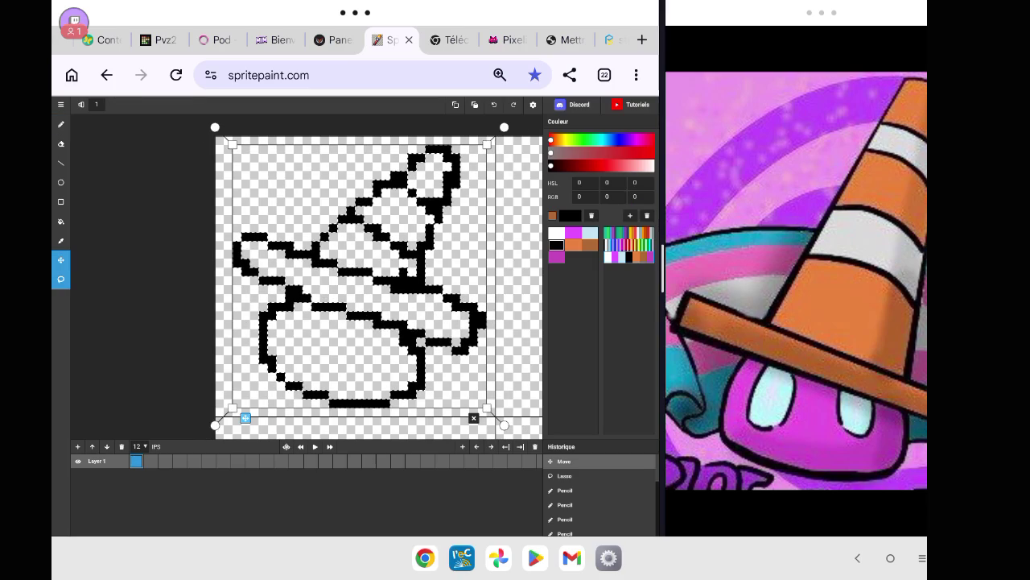
Step: Draw a long diagonal line in the empty area right of the character
{"action": "left_click", "coordinate": [60, 124]}
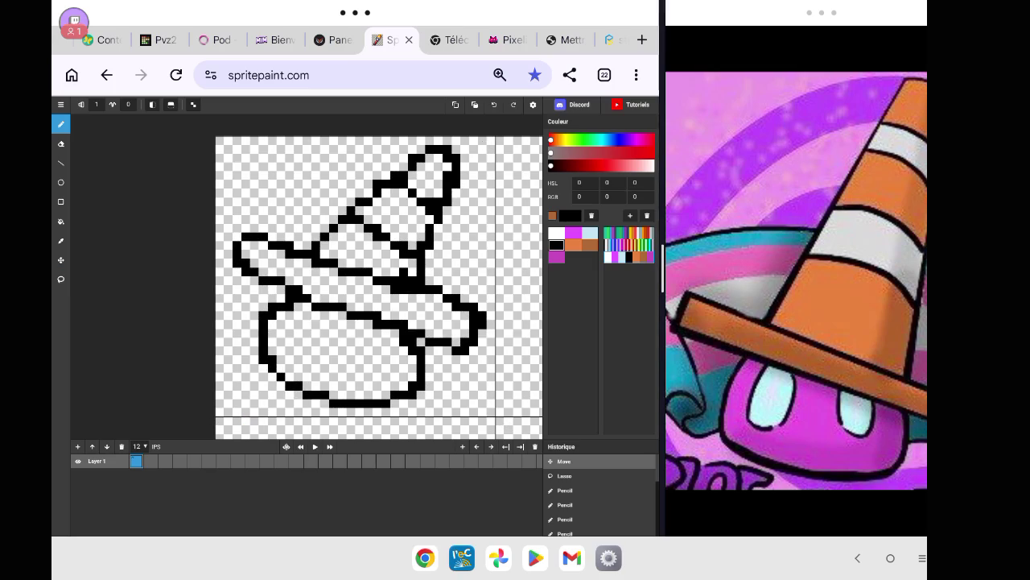
{"action": "scroll", "coordinate": [354, 282], "scroll_direction": "down", "scroll_amount": 2}
{"action": "scroll", "coordinate": [354, 282], "scroll_direction": "down", "scroll_amount": 2}
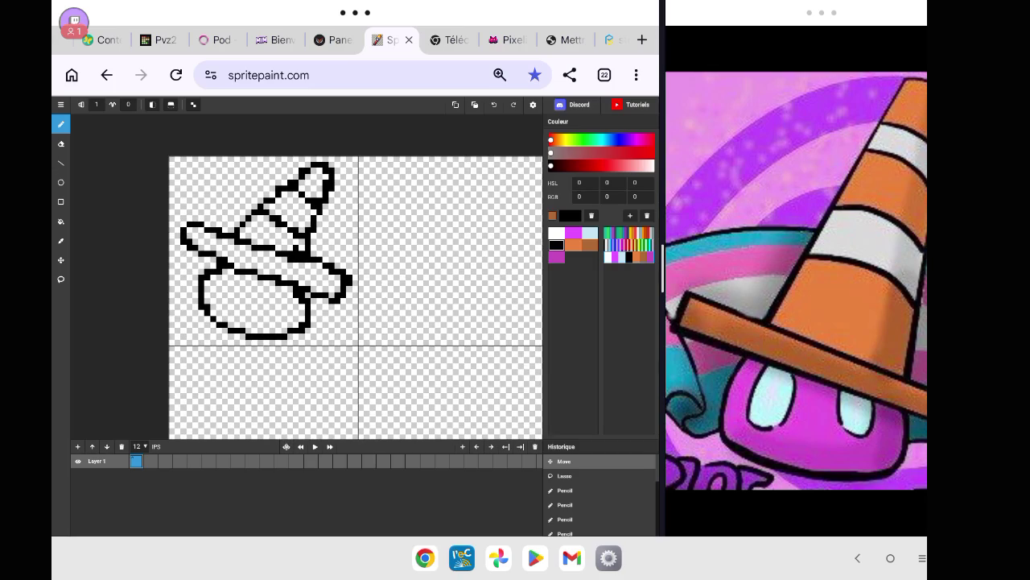
{"action": "left_click", "coordinate": [60, 162]}
{"action": "mouse_move", "coordinate": [385, 217]}
{"action": "left_mouse_down"}
{"action": "mouse_move", "coordinate": [497, 289]}
{"action": "mouse_move", "coordinate": [528, 272]}
{"action": "left_mouse_up"}
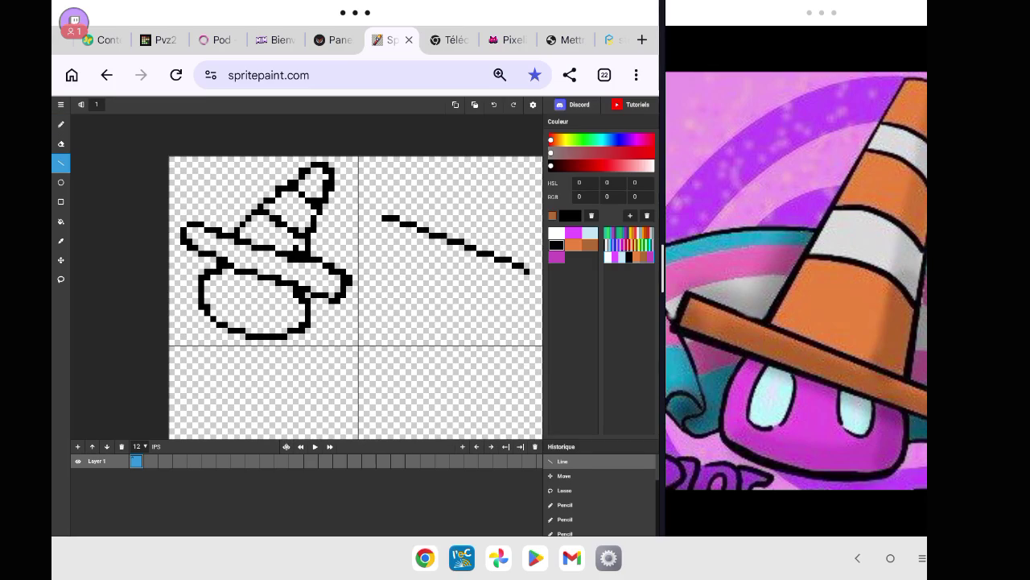
Step: Lasso-copy the diagonal and paste the copy offset just below and left
{"action": "left_click", "coordinate": [60, 260]}
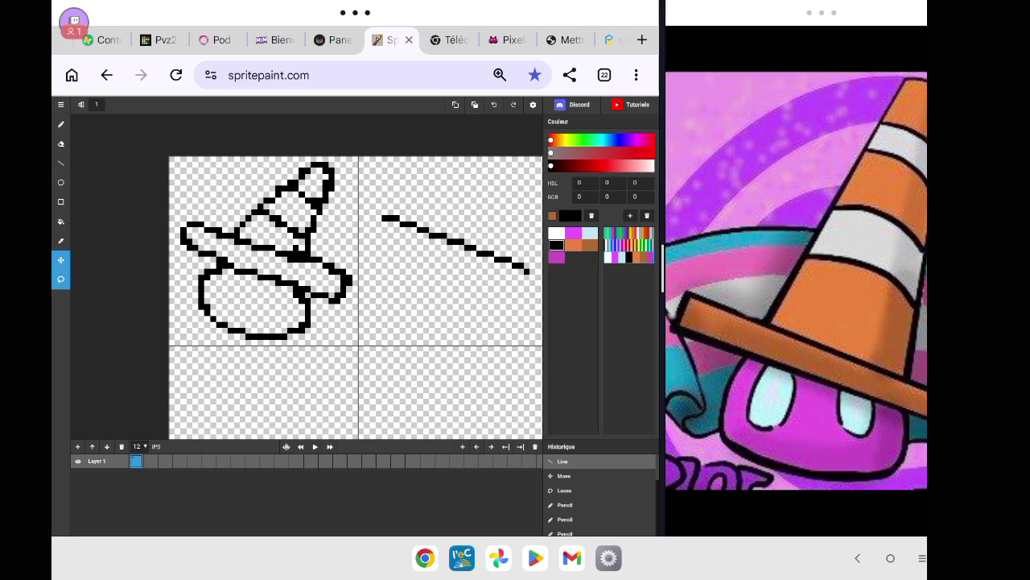
{"action": "left_click_drag", "start_coordinate": [369, 203], "coordinate": [536, 201]}
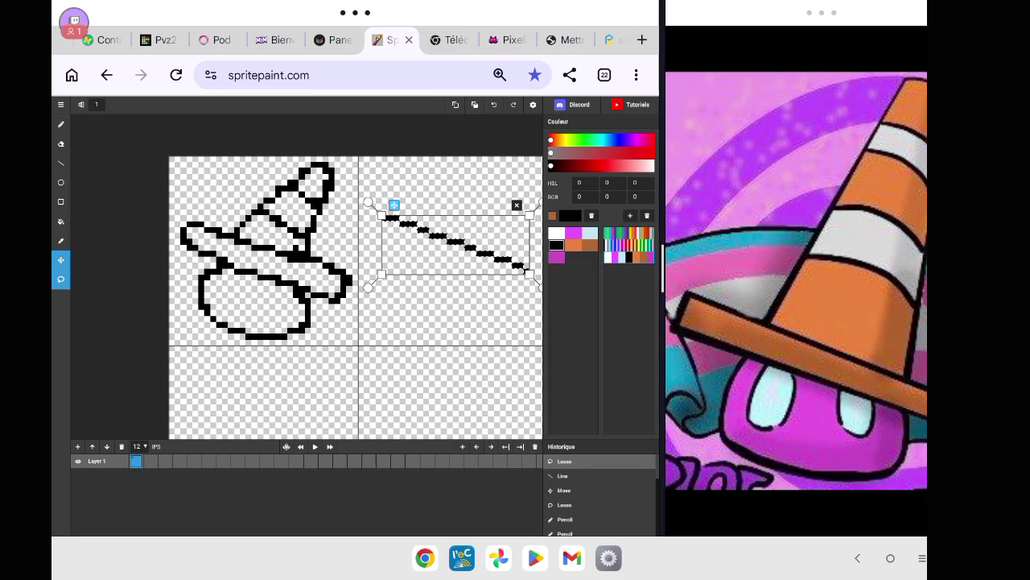
{"action": "left_click", "coordinate": [61, 124]}
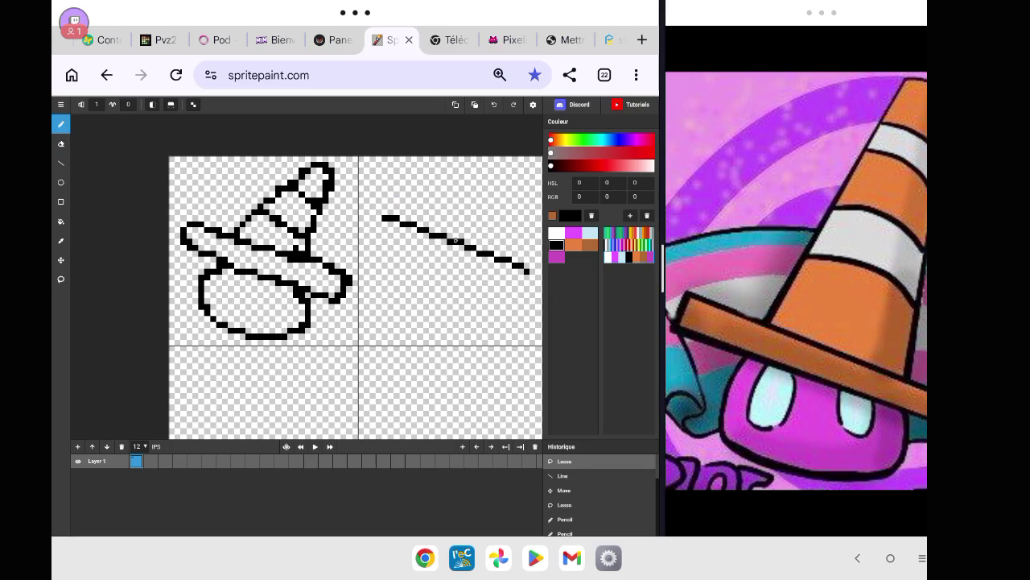
{"action": "left_click", "coordinate": [474, 105]}
{"action": "left_click", "coordinate": [451, 241]}
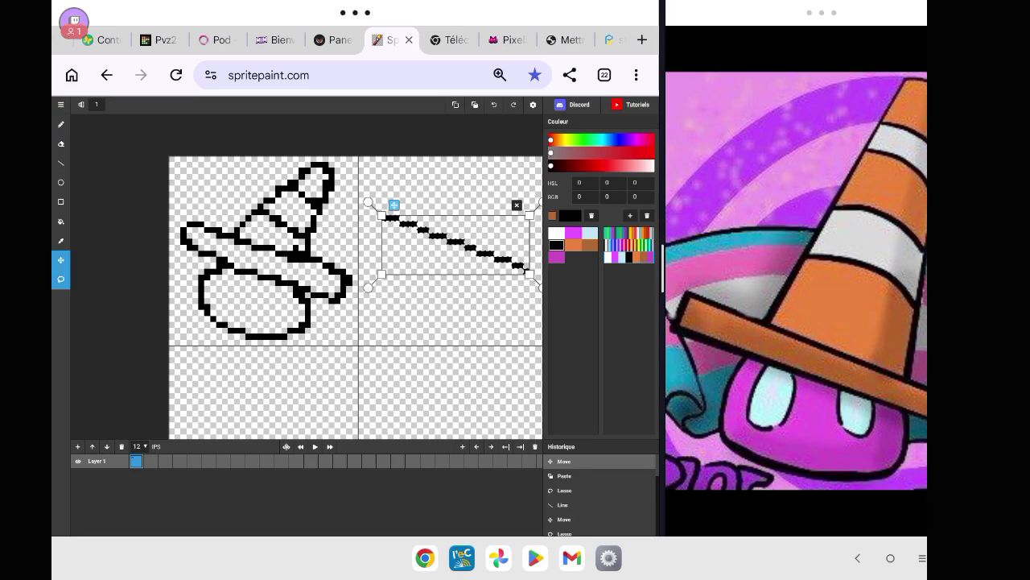
{"action": "mouse_move", "coordinate": [455, 246]}
{"action": "left_mouse_down"}
{"action": "mouse_move", "coordinate": [437, 276]}
{"action": "mouse_move", "coordinate": [444, 263]}
{"action": "left_mouse_up"}
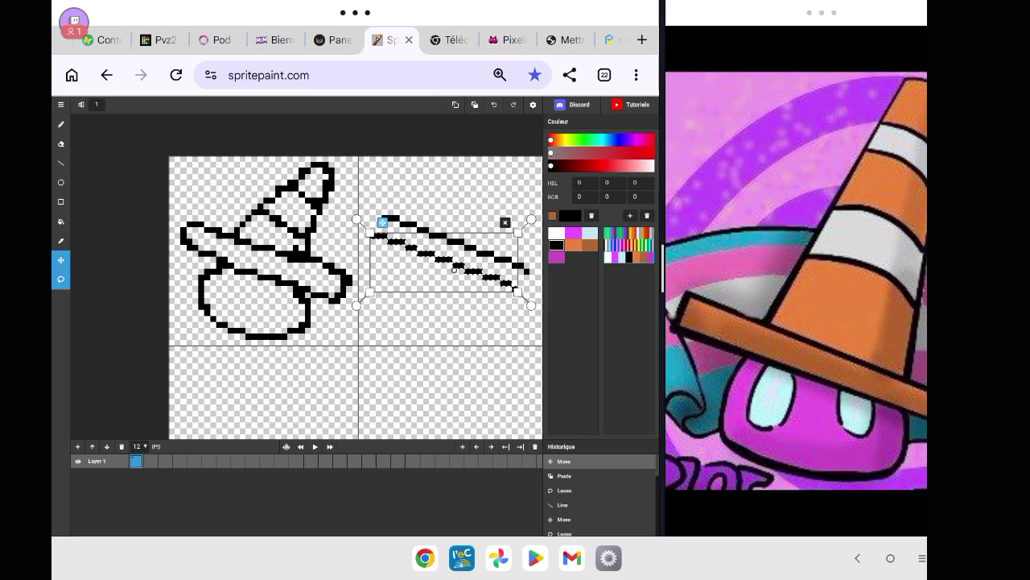
{"action": "left_click", "coordinate": [434, 330]}
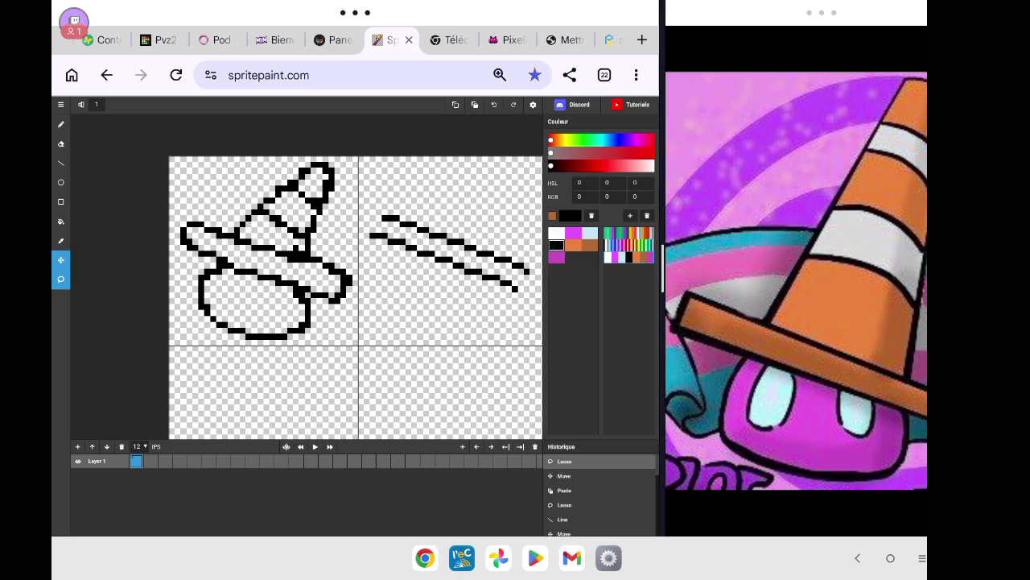
Step: Close both ends between the two parallel lines with pencil pixels
{"action": "scroll", "coordinate": [451, 250], "scroll_direction": "up", "scroll_amount": 2}
{"action": "scroll", "coordinate": [450, 250], "scroll_direction": "up", "scroll_amount": 2}
{"action": "scroll", "coordinate": [451, 250], "scroll_direction": "up", "scroll_amount": 2}
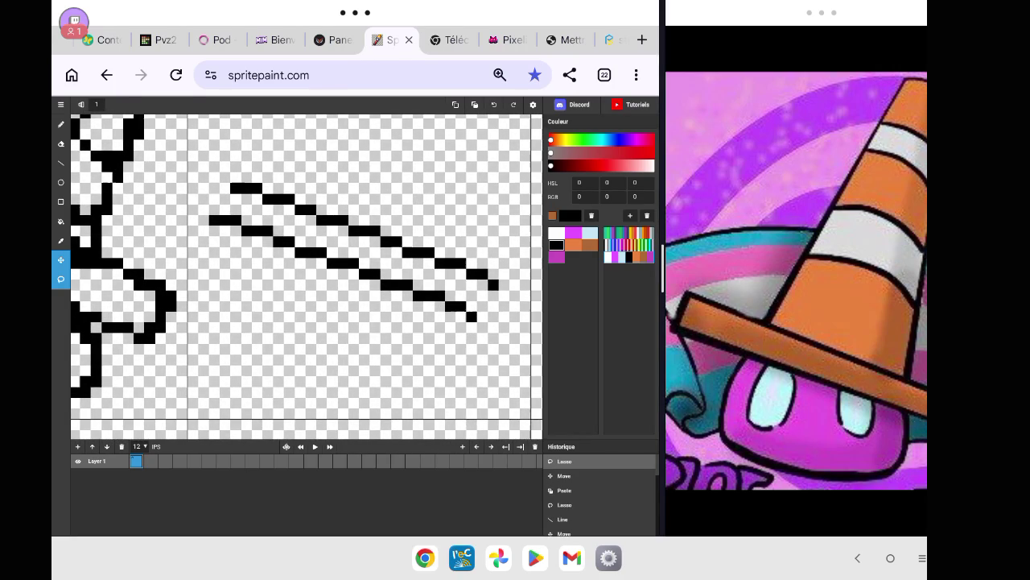
{"action": "left_click", "coordinate": [60, 124]}
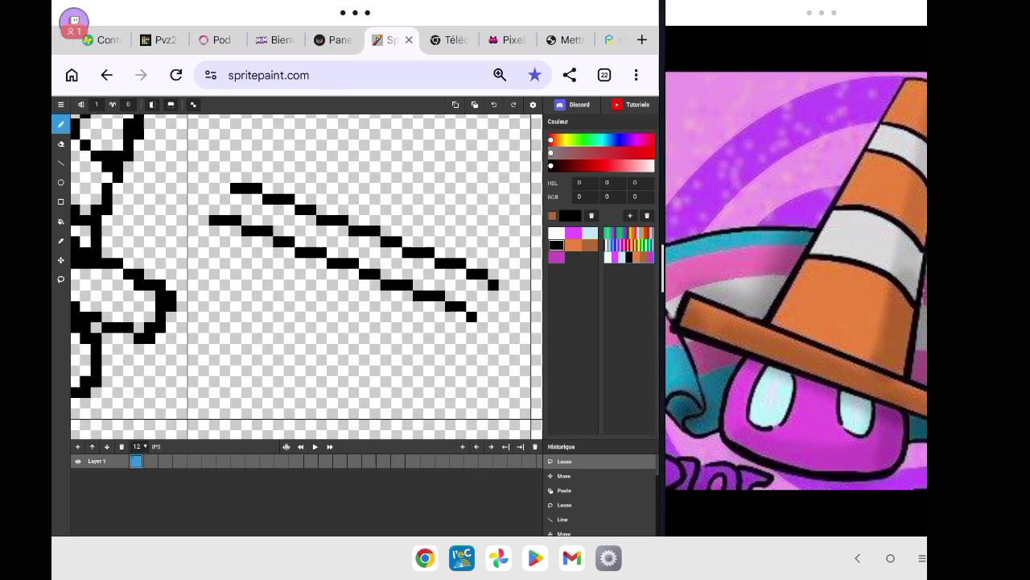
{"action": "left_click_drag", "start_coordinate": [494, 290], "coordinate": [481, 307]}
{"action": "left_click", "coordinate": [636, 205]}
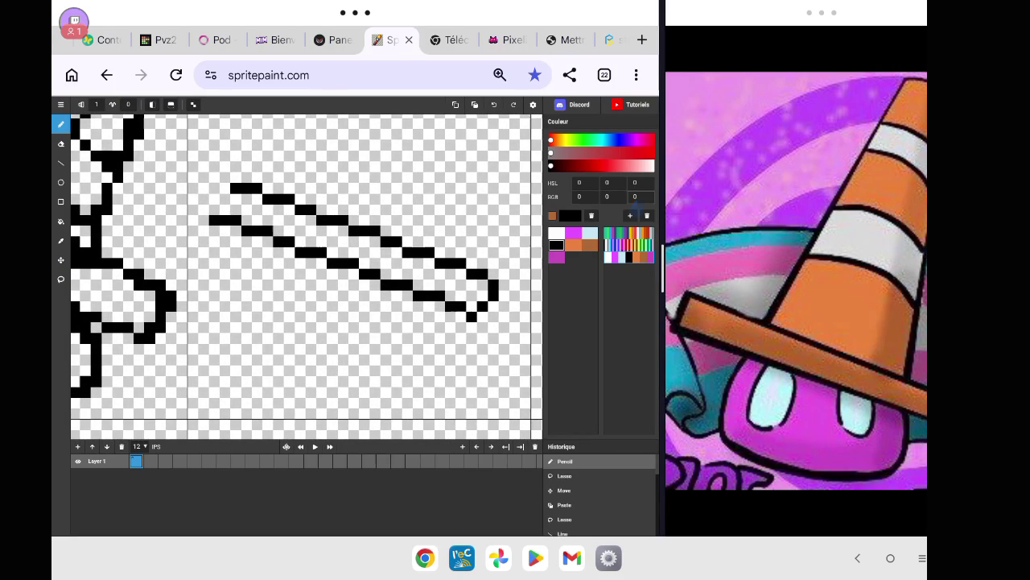
{"action": "left_click", "coordinate": [214, 211]}
Step: Lasso the finished brim shape and move it lower on the canvas
{"action": "scroll", "coordinate": [306, 273], "scroll_direction": "down", "scroll_amount": 1}
{"action": "scroll", "coordinate": [305, 274], "scroll_direction": "down", "scroll_amount": 2}
{"action": "scroll", "coordinate": [306, 274], "scroll_direction": "down", "scroll_amount": 1}
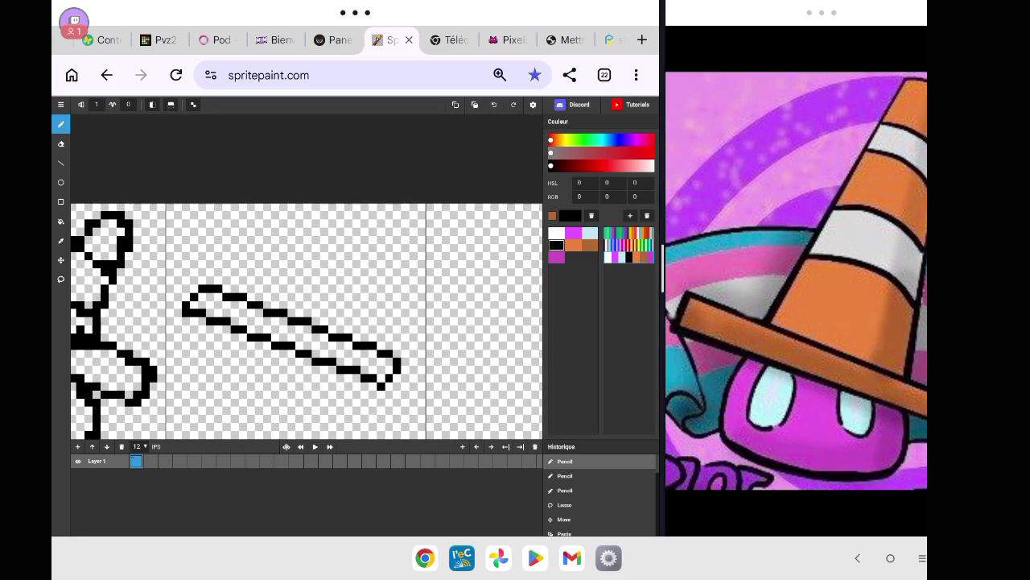
{"action": "left_click", "coordinate": [61, 240]}
{"action": "left_click", "coordinate": [61, 278]}
{"action": "mouse_move", "coordinate": [299, 280]}
{"action": "left_mouse_down"}
{"action": "mouse_move", "coordinate": [274, 263]}
{"action": "mouse_move", "coordinate": [330, 273]}
{"action": "left_mouse_up"}
{"action": "left_click_drag", "start_coordinate": [290, 330], "coordinate": [282, 378]}
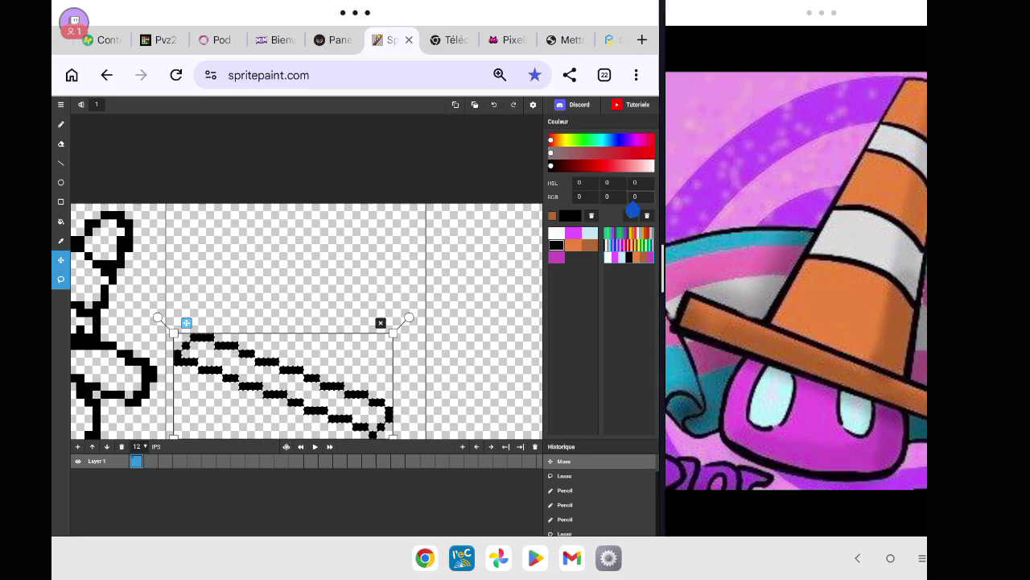
{"action": "left_click", "coordinate": [60, 163]}
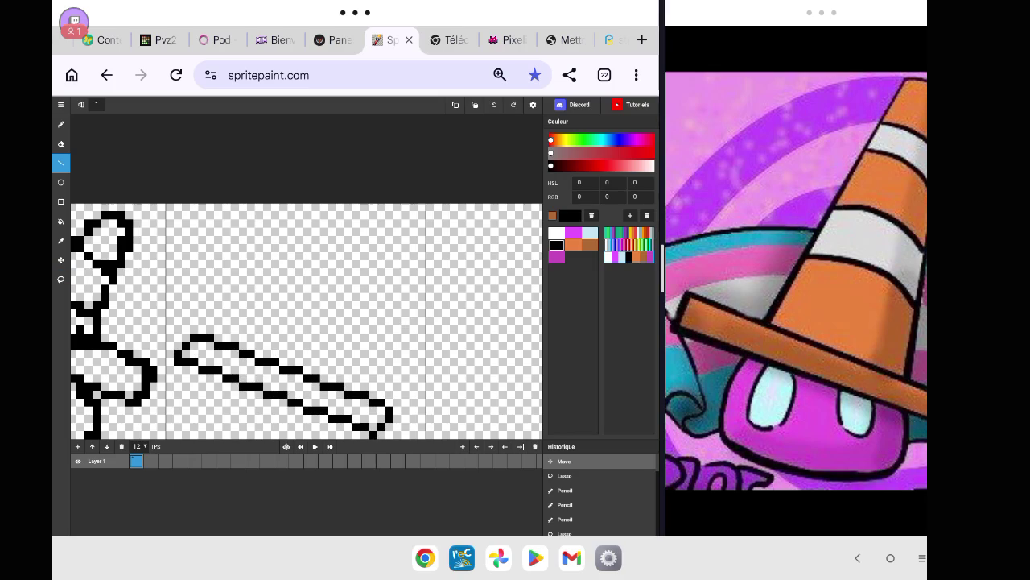
Step: Draw the second cone's left side up from the brim and a trial right side
{"action": "left_click_drag", "start_coordinate": [258, 338], "coordinate": [333, 222]}
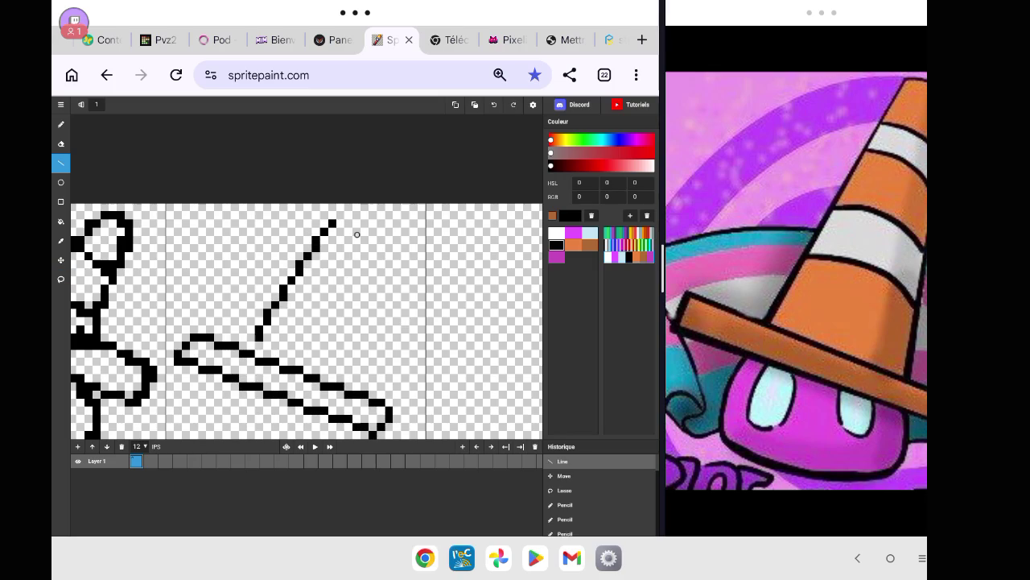
{"action": "left_click_drag", "start_coordinate": [356, 239], "coordinate": [340, 361]}
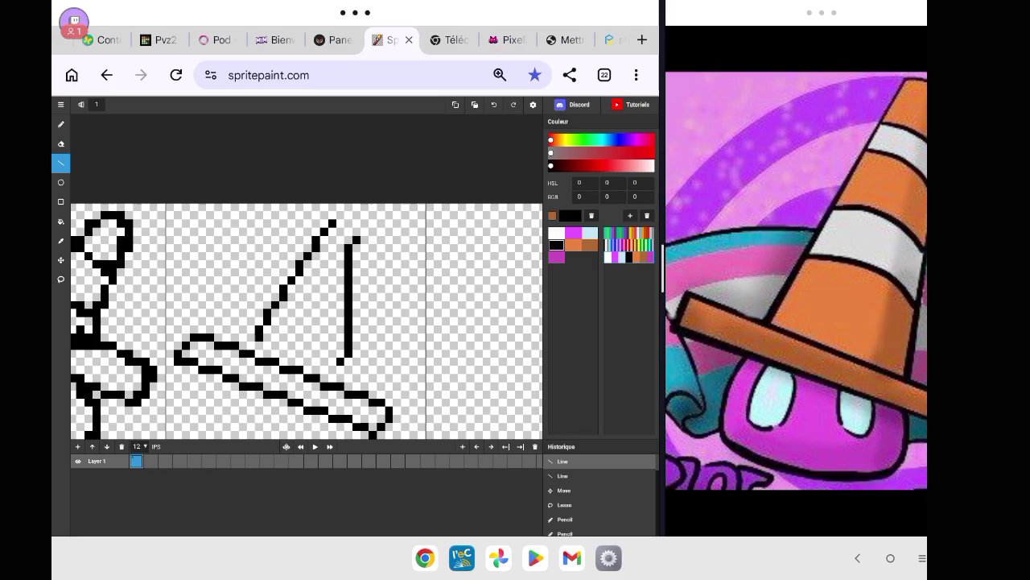
{"action": "mouse_move", "coordinate": [340, 361]}
{"action": "left_mouse_down"}
{"action": "mouse_move", "coordinate": [364, 378]}
{"action": "mouse_move", "coordinate": [349, 373]}
{"action": "left_mouse_up"}
{"action": "mouse_move", "coordinate": [348, 372]}
{"action": "left_mouse_down"}
{"action": "mouse_move", "coordinate": [326, 360]}
{"action": "mouse_move", "coordinate": [324, 378]}
{"action": "mouse_move", "coordinate": [331, 372]}
{"action": "left_mouse_up"}
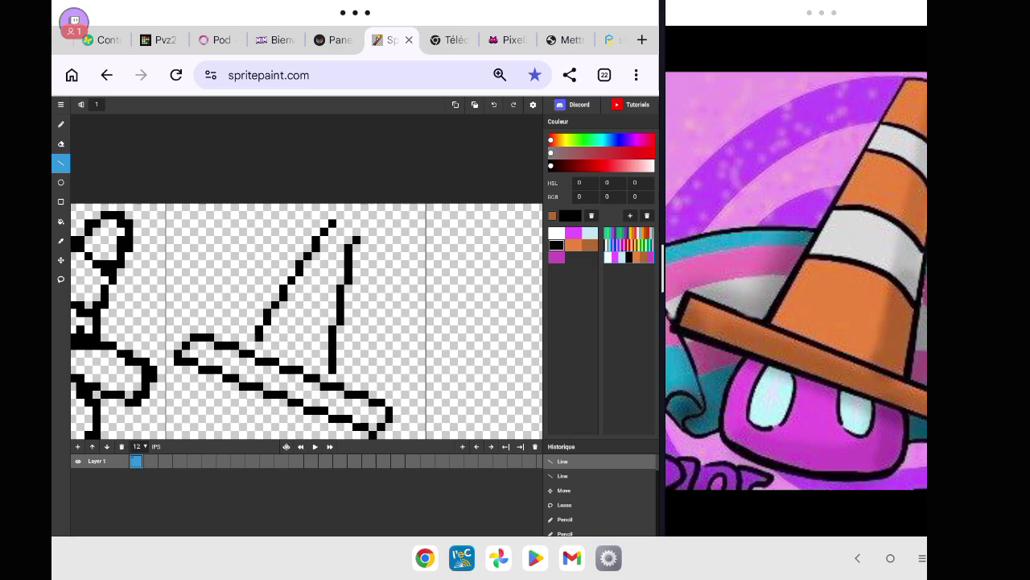
Step: Replace the right edge with a slanted line to the brim and add an inner diagonal
{"action": "left_click", "coordinate": [494, 104]}
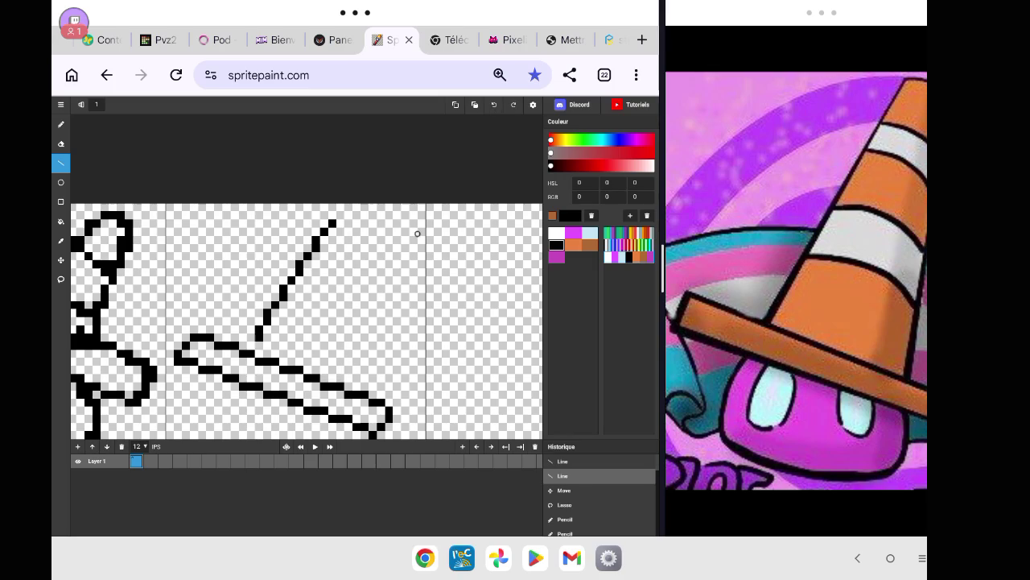
{"action": "mouse_move", "coordinate": [417, 233]}
{"action": "left_mouse_down"}
{"action": "mouse_move", "coordinate": [396, 378]}
{"action": "mouse_move", "coordinate": [373, 362]}
{"action": "mouse_move", "coordinate": [384, 366]}
{"action": "left_mouse_up"}
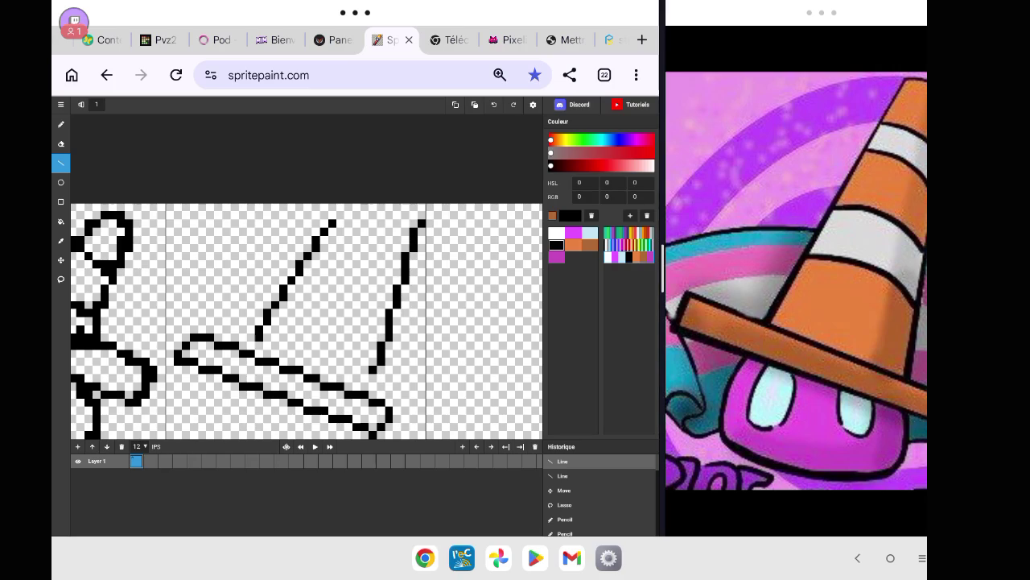
{"action": "left_click", "coordinate": [381, 231]}
{"action": "mouse_move", "coordinate": [381, 231]}
{"action": "left_mouse_down"}
{"action": "mouse_move", "coordinate": [285, 337]}
{"action": "mouse_move", "coordinate": [298, 344]}
{"action": "mouse_move", "coordinate": [283, 338]}
{"action": "left_mouse_up"}
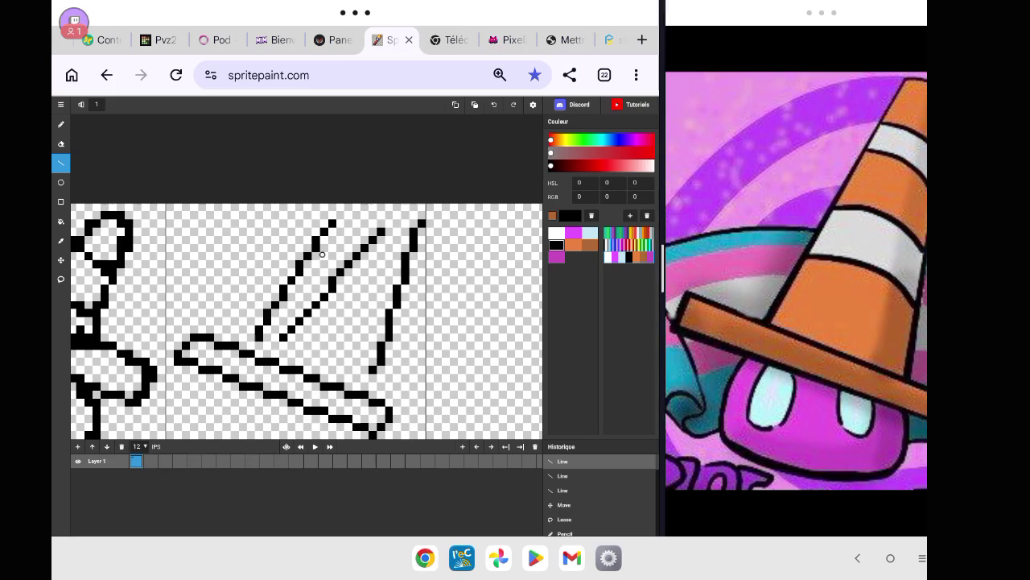
Step: Erase the outer diagonal's upper part and shift the inner diagonal left and down
{"action": "left_click", "coordinate": [60, 143]}
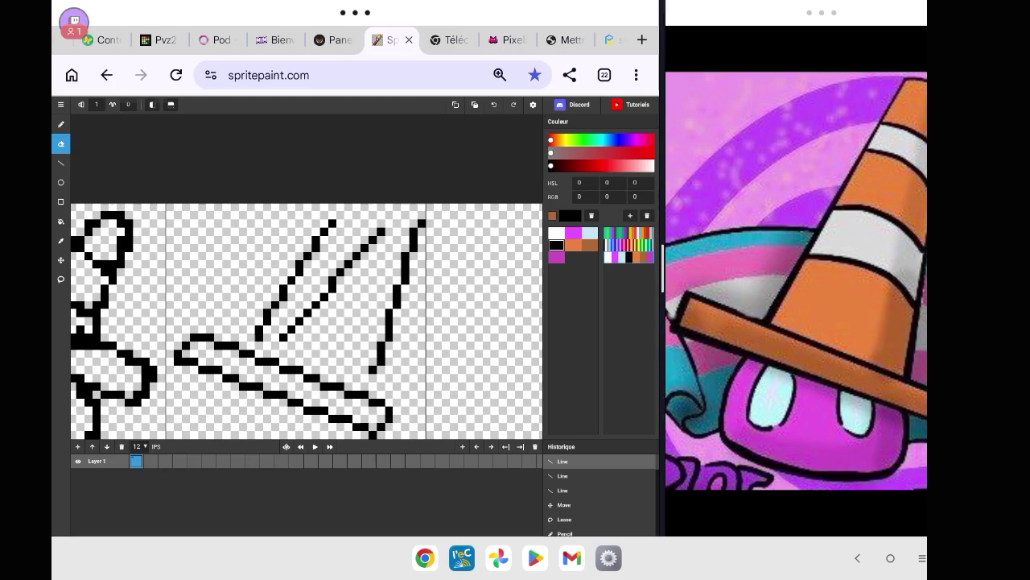
{"action": "left_click_drag", "start_coordinate": [332, 222], "coordinate": [259, 330]}
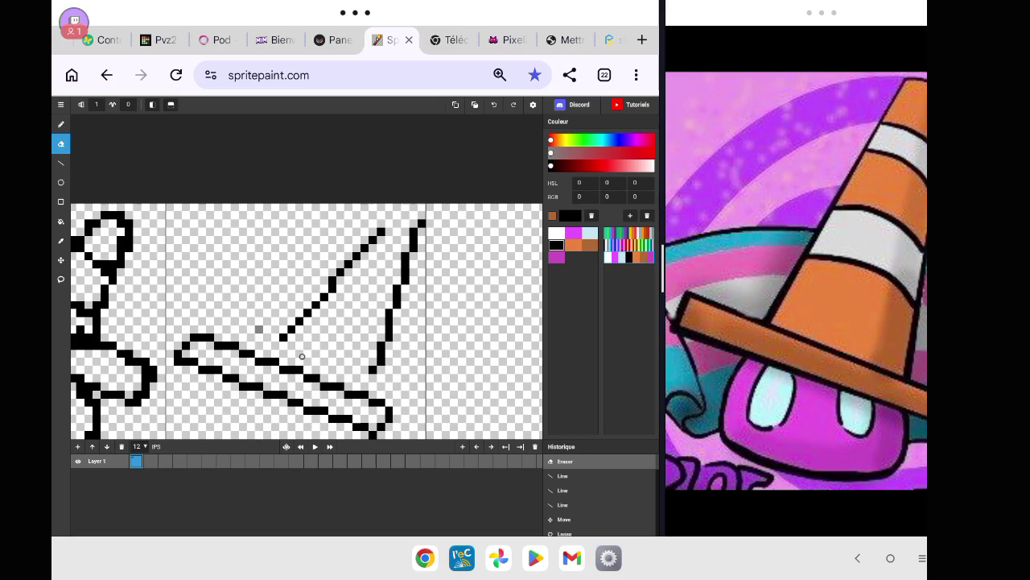
{"action": "left_click", "coordinate": [61, 260]}
{"action": "left_click", "coordinate": [61, 279]}
{"action": "left_click_drag", "start_coordinate": [378, 245], "coordinate": [379, 223]}
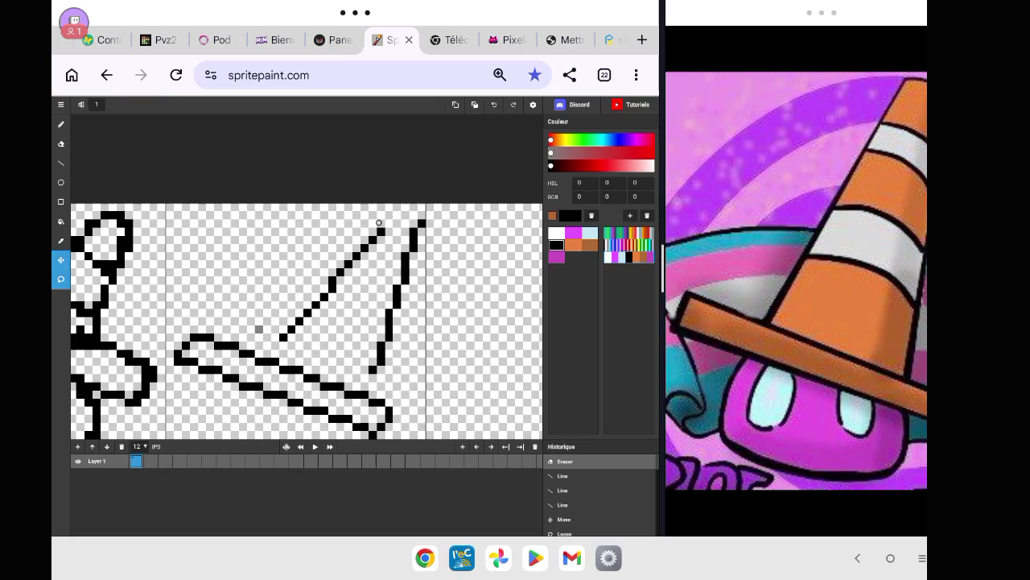
{"action": "left_click_drag", "start_coordinate": [330, 256], "coordinate": [398, 219]}
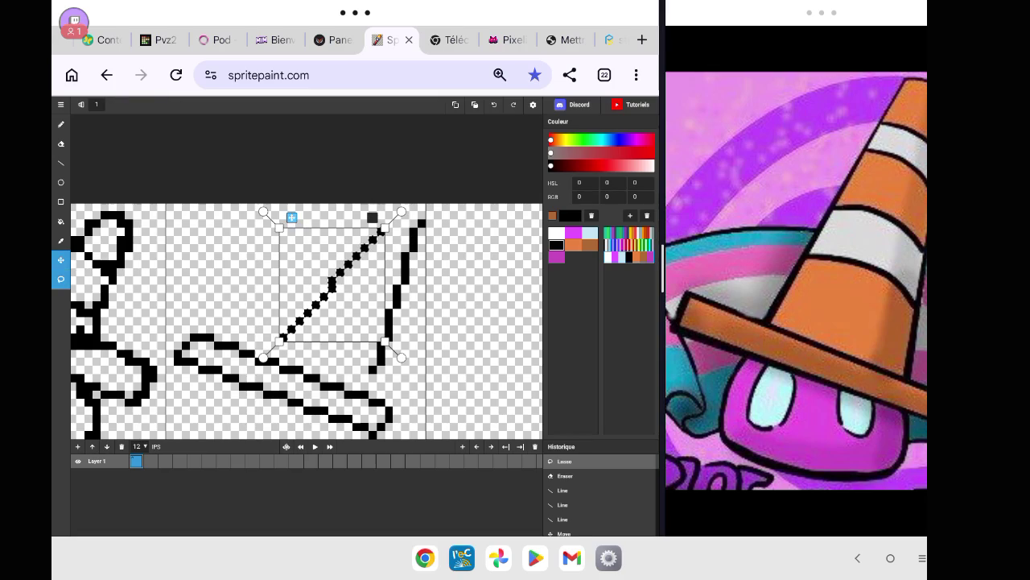
{"action": "left_click_drag", "start_coordinate": [332, 284], "coordinate": [299, 300]}
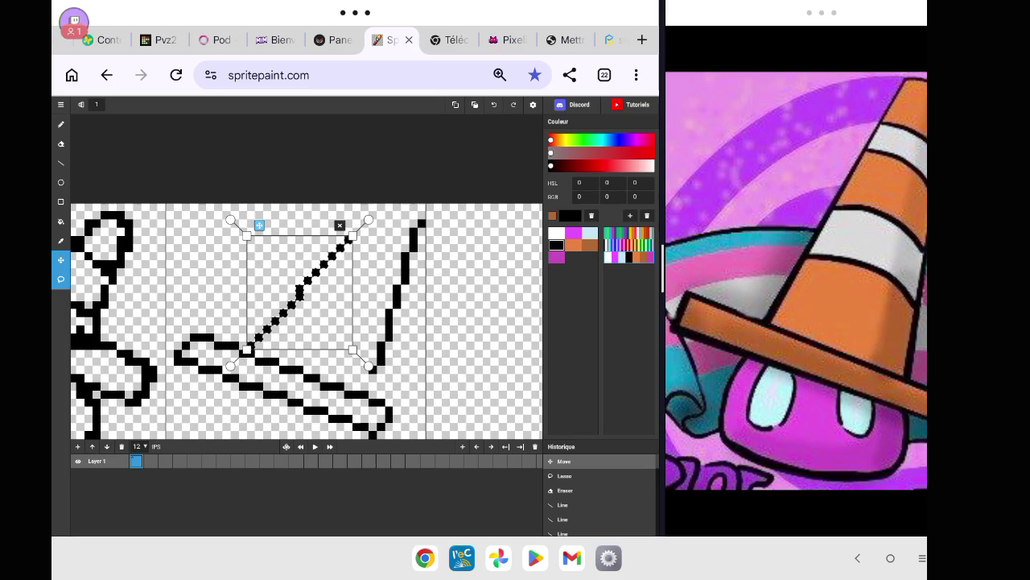
{"action": "left_click", "coordinate": [417, 291]}
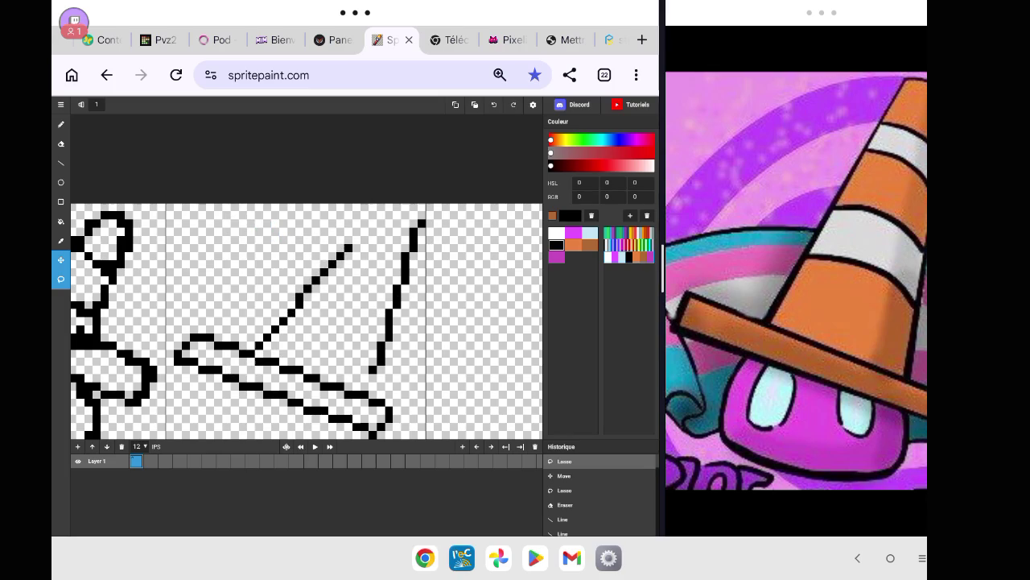
Step: Lasso the cone's right edge and reposition it slightly left and down
{"action": "mouse_move", "coordinate": [431, 240]}
{"action": "left_mouse_down"}
{"action": "mouse_move", "coordinate": [427, 266]}
{"action": "mouse_move", "coordinate": [388, 286]}
{"action": "left_mouse_up"}
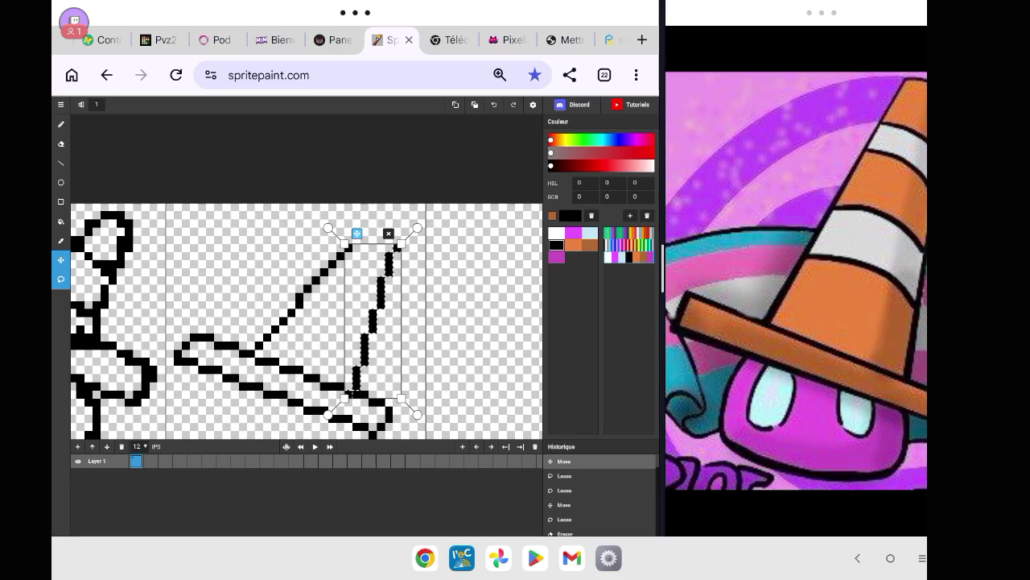
{"action": "left_click_drag", "start_coordinate": [372, 322], "coordinate": [364, 330]}
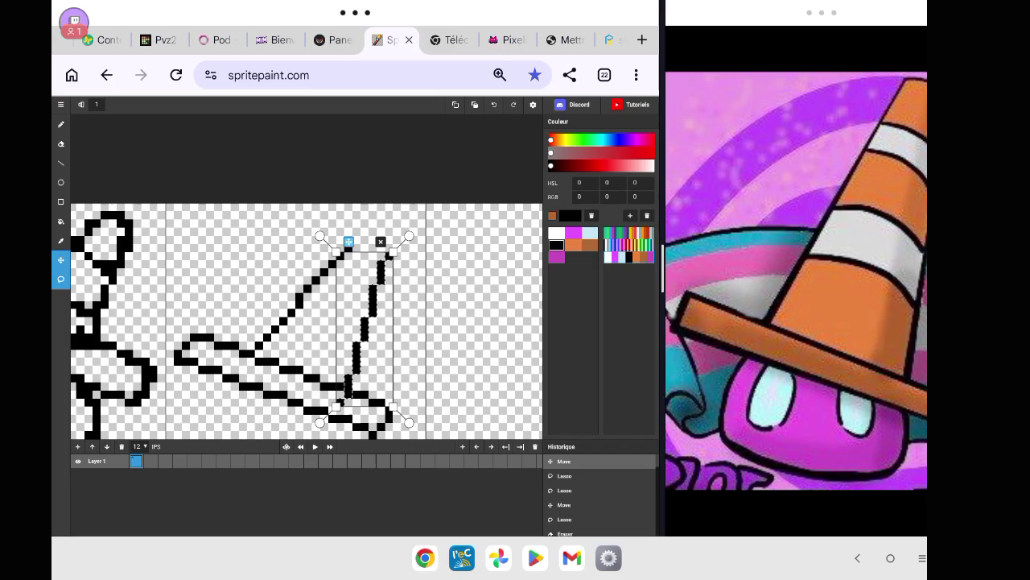
{"action": "left_click_drag", "start_coordinate": [349, 242], "coordinate": [341, 233]}
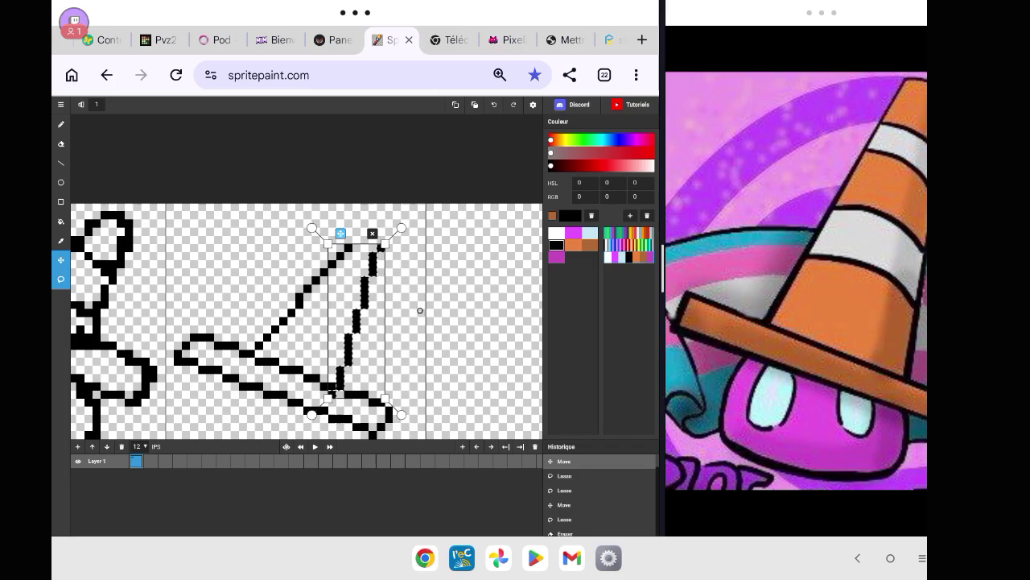
{"action": "left_click", "coordinate": [354, 418]}
{"action": "left_click", "coordinate": [334, 400]}
{"action": "left_click", "coordinate": [326, 398]}
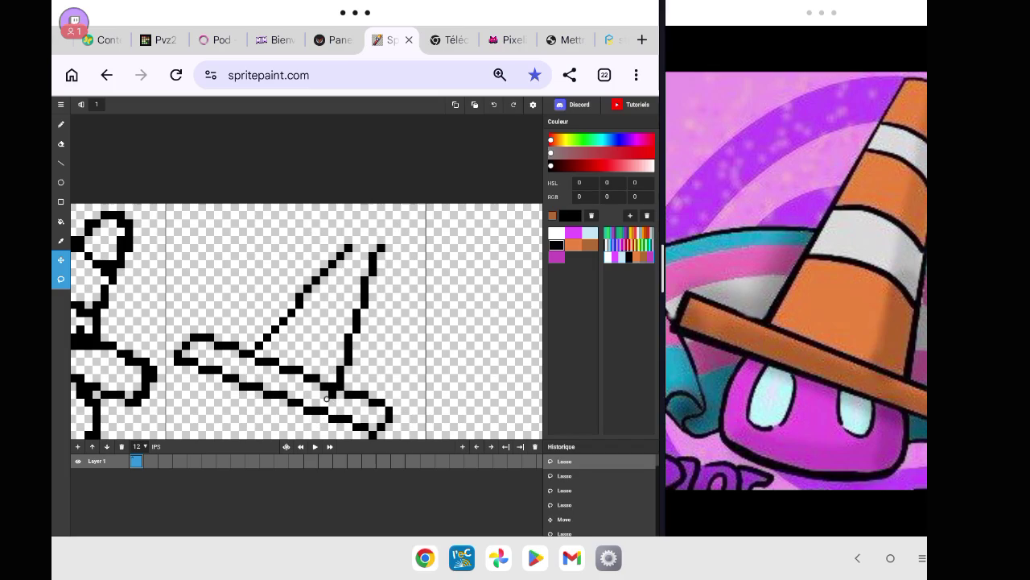
Step: Erase the leftover pixels where the cone meets the brim
{"action": "left_click", "coordinate": [60, 162]}
{"action": "left_click", "coordinate": [61, 143]}
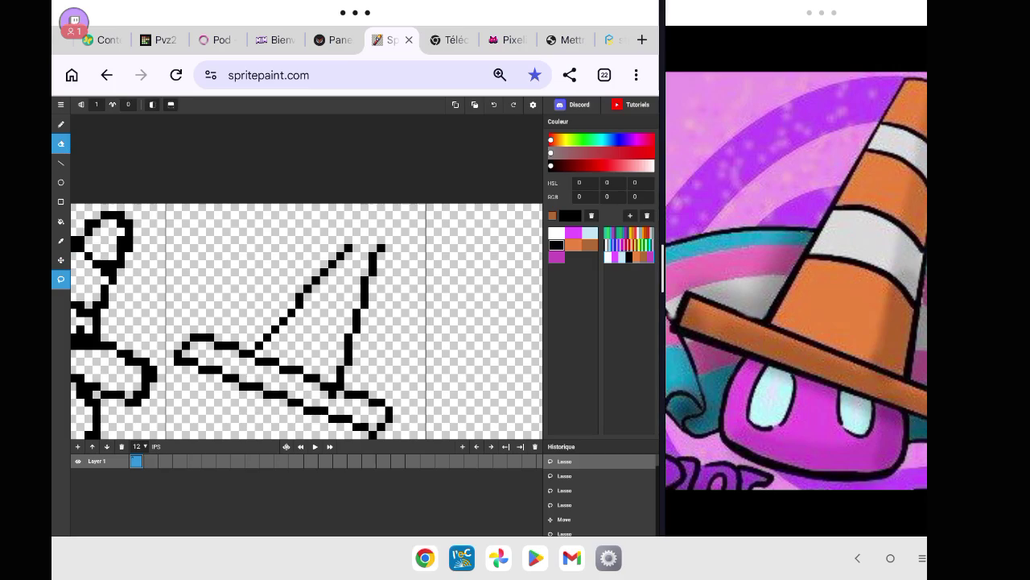
{"action": "left_click", "coordinate": [60, 259]}
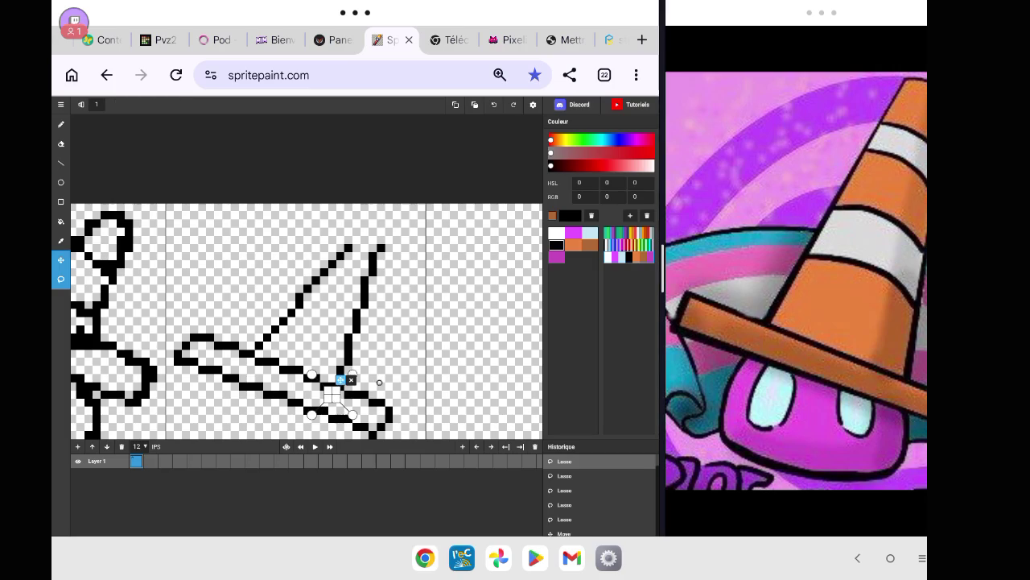
{"action": "left_click", "coordinate": [60, 278]}
{"action": "left_click", "coordinate": [60, 143]}
{"action": "left_click_drag", "start_coordinate": [369, 391], "coordinate": [332, 395]}
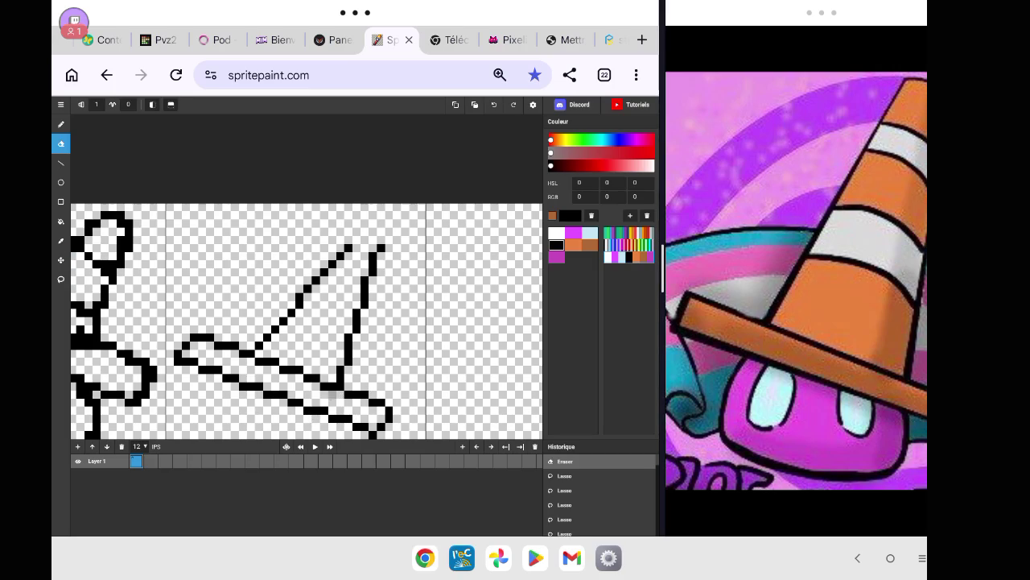
{"action": "left_click", "coordinate": [60, 124]}
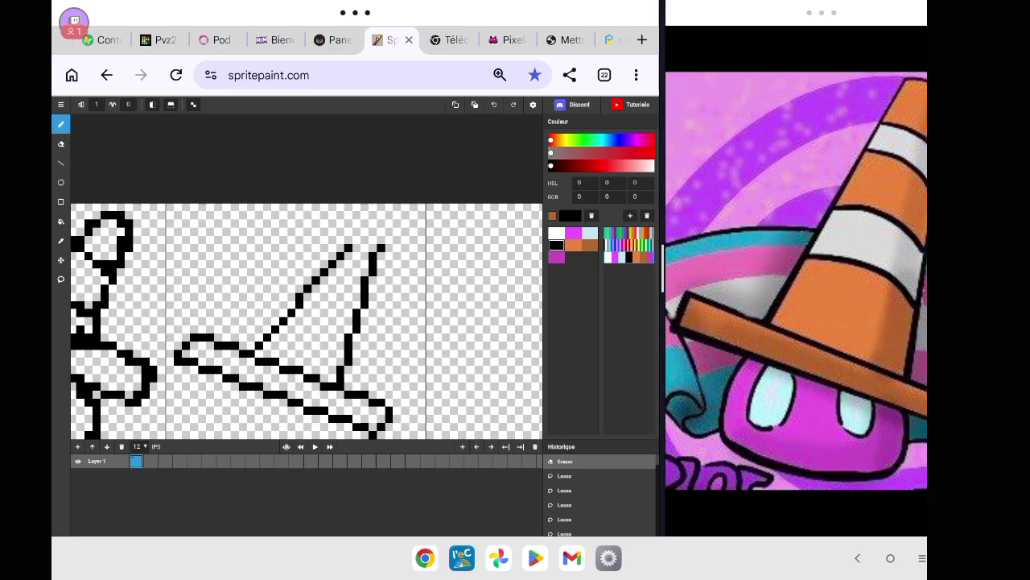
Step: Add three pixels to cap the cone tip and erase a stray pixel beside it
{"action": "left_click", "coordinate": [356, 239]}
{"action": "left_click", "coordinate": [364, 240]}
{"action": "left_click", "coordinate": [373, 240]}
{"action": "left_click", "coordinate": [60, 144]}
{"action": "left_click", "coordinate": [378, 243]}
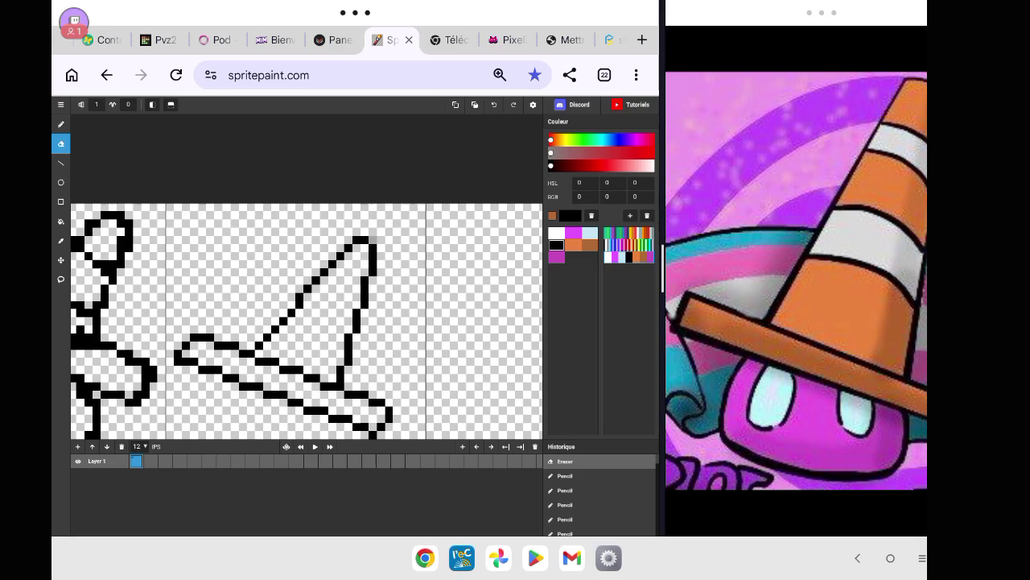
Step: Try two pencil strokes inside the cone below the tip, undoing both
{"action": "left_click", "coordinate": [60, 124]}
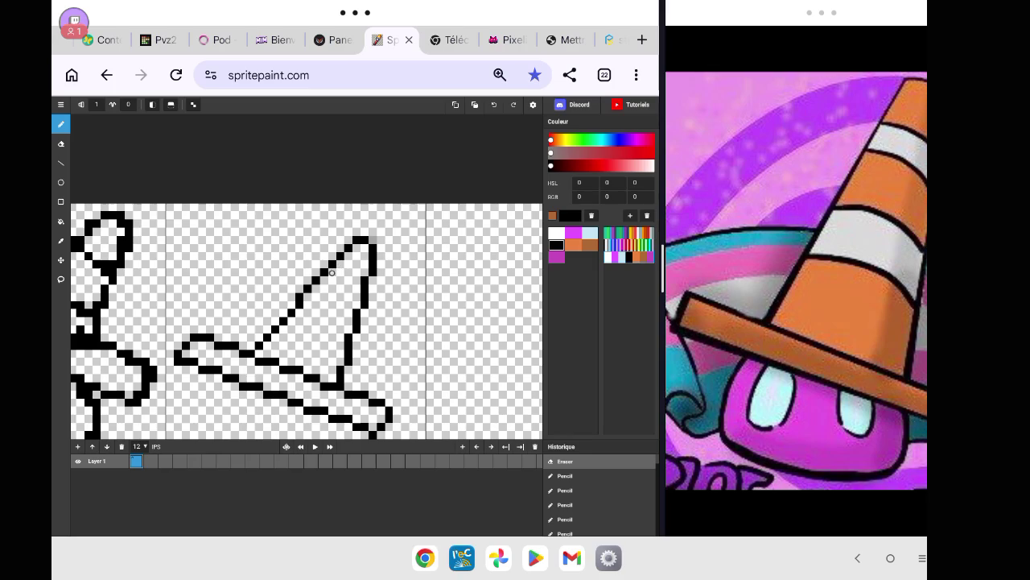
{"action": "mouse_move", "coordinate": [330, 270]}
{"action": "left_mouse_down"}
{"action": "mouse_move", "coordinate": [362, 290]}
{"action": "mouse_move", "coordinate": [360, 304]}
{"action": "left_mouse_up"}
{"action": "left_click", "coordinate": [494, 104]}
{"action": "left_click_drag", "start_coordinate": [325, 271], "coordinate": [357, 292]}
{"action": "left_click", "coordinate": [494, 105]}
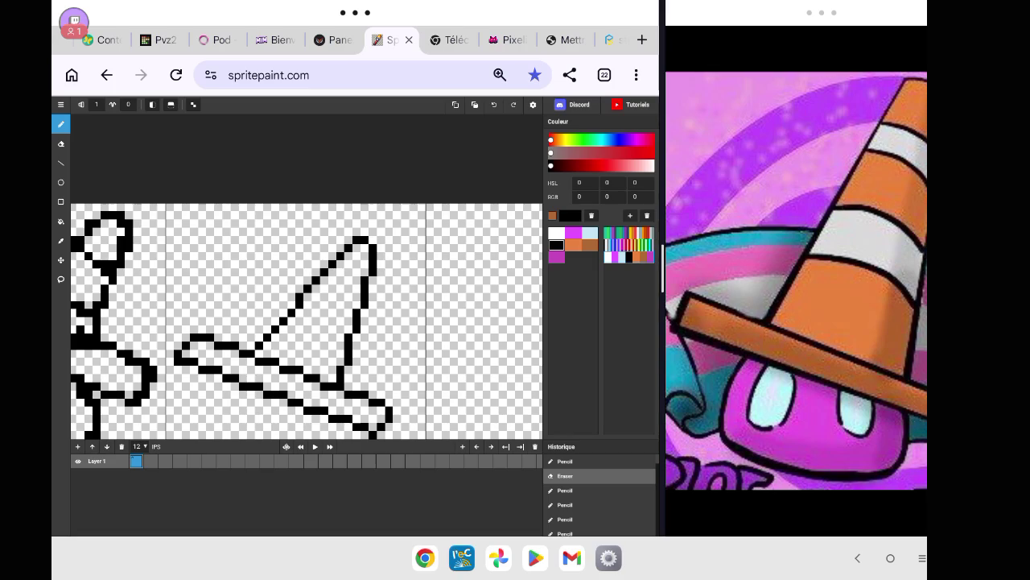
{"action": "left_click", "coordinate": [128, 105]}
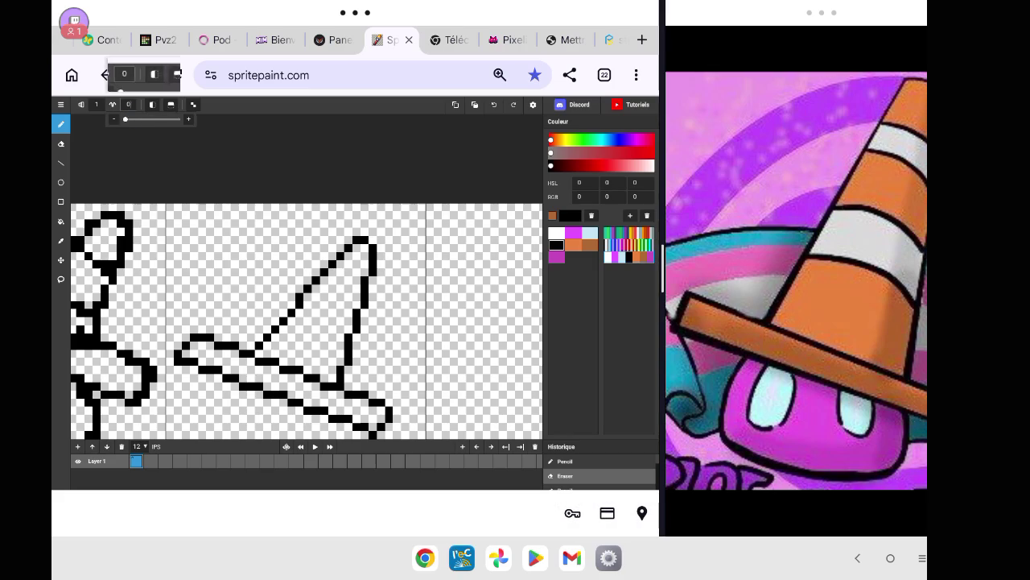
Step: Raise the pencil setting to 26 and try a band near the tip, undoing it
{"action": "left_click_drag", "start_coordinate": [132, 119], "coordinate": [138, 120]}
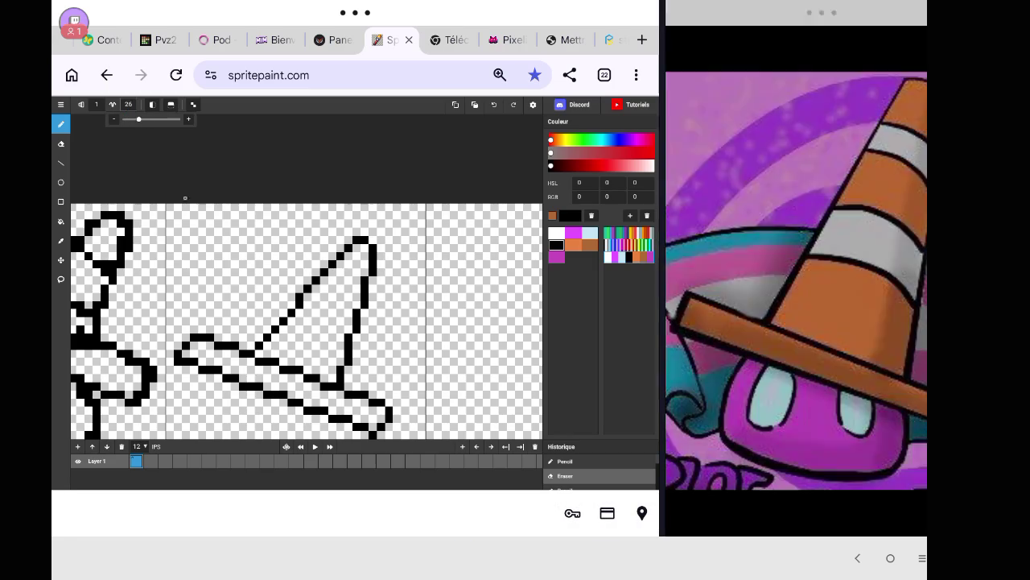
{"action": "left_click_drag", "start_coordinate": [330, 273], "coordinate": [350, 318]}
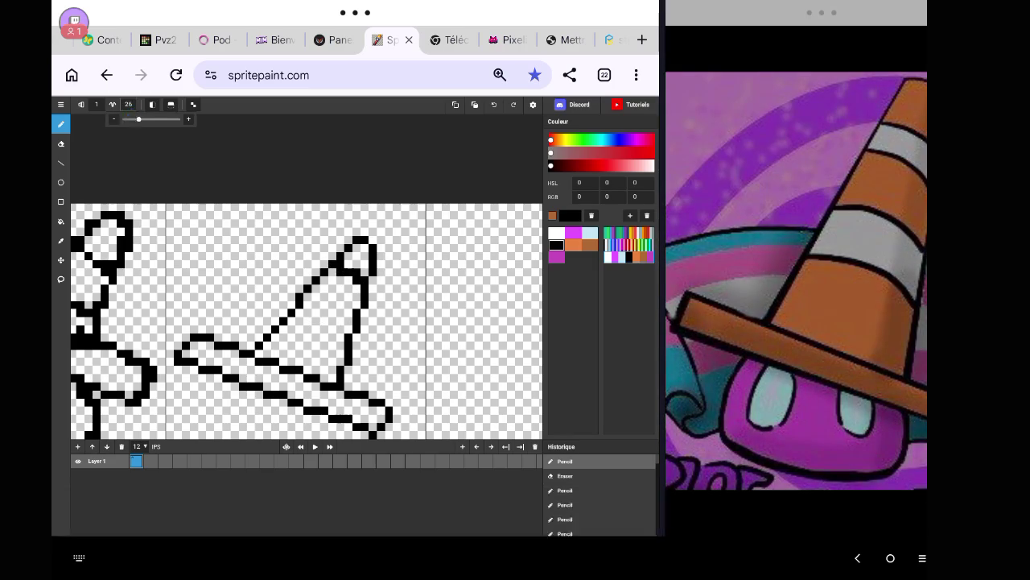
{"action": "left_click", "coordinate": [405, 256]}
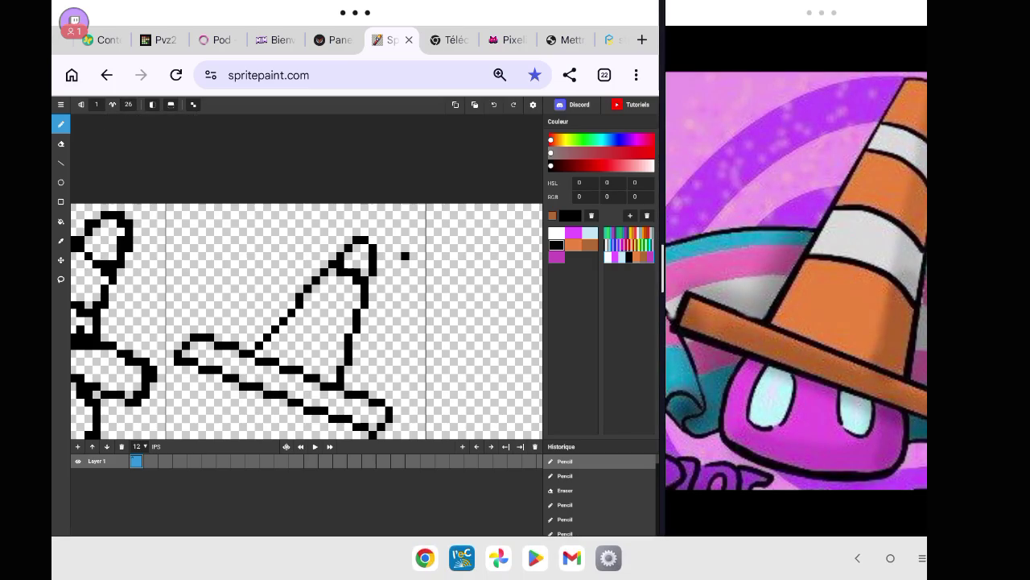
{"action": "left_click", "coordinate": [493, 104]}
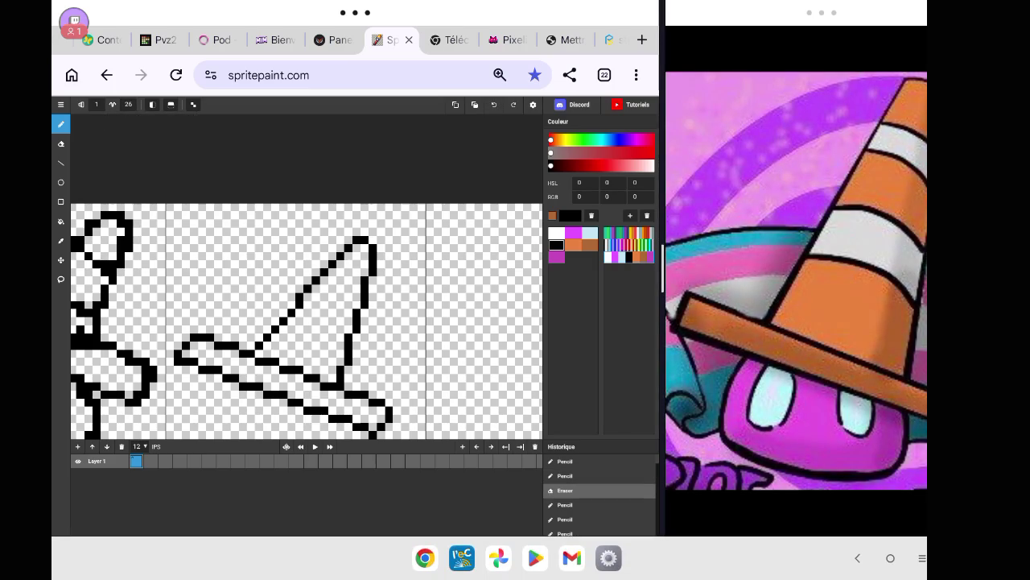
Step: Draw a band across the cone near the tip and a diagonal stripe through its middle
{"action": "left_click_drag", "start_coordinate": [336, 269], "coordinate": [359, 283]}
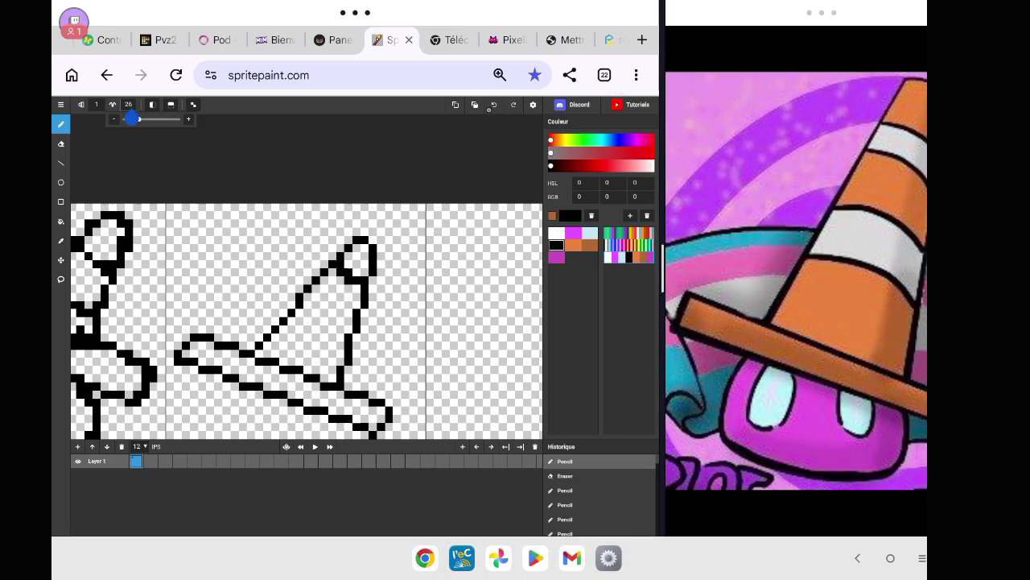
{"action": "left_click", "coordinate": [338, 274]}
{"action": "left_click", "coordinate": [494, 104]}
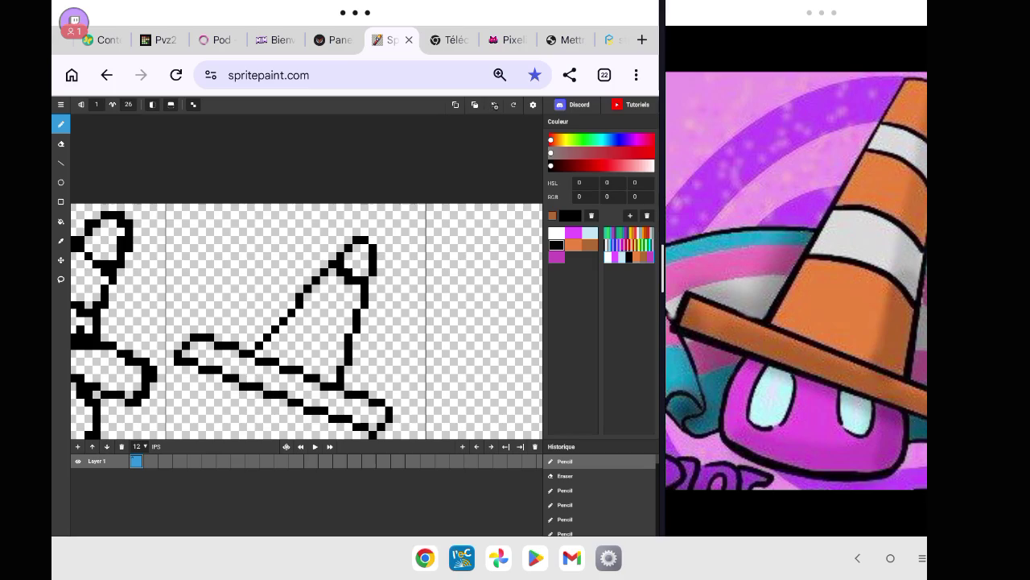
{"action": "left_click_drag", "start_coordinate": [329, 269], "coordinate": [353, 272]}
{"action": "left_click_drag", "start_coordinate": [304, 304], "coordinate": [359, 335]}
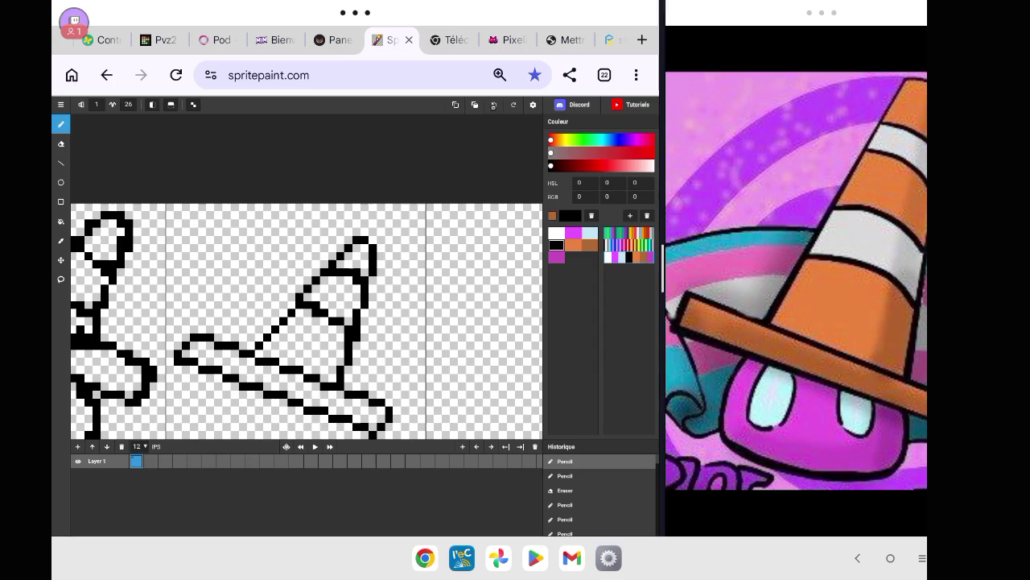
Step: Undo and redo the last two cone strokes, then draw two diagonal lines across the cone's tip
{"action": "key", "text": "ctrl+z"}
{"action": "key", "text": "ctrl+z"}
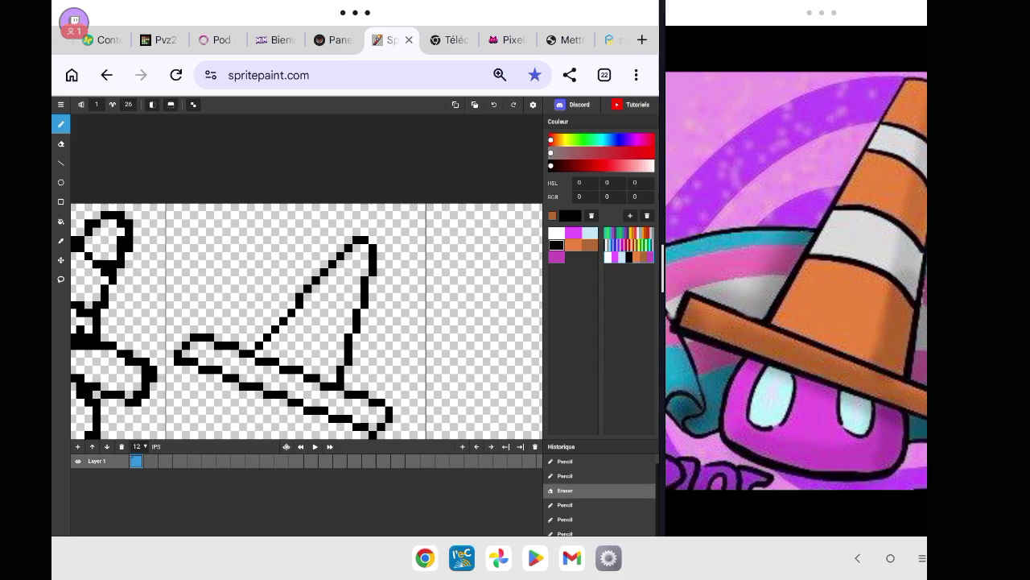
{"action": "key", "text": "ctrl+y"}
{"action": "key", "text": "ctrl+y"}
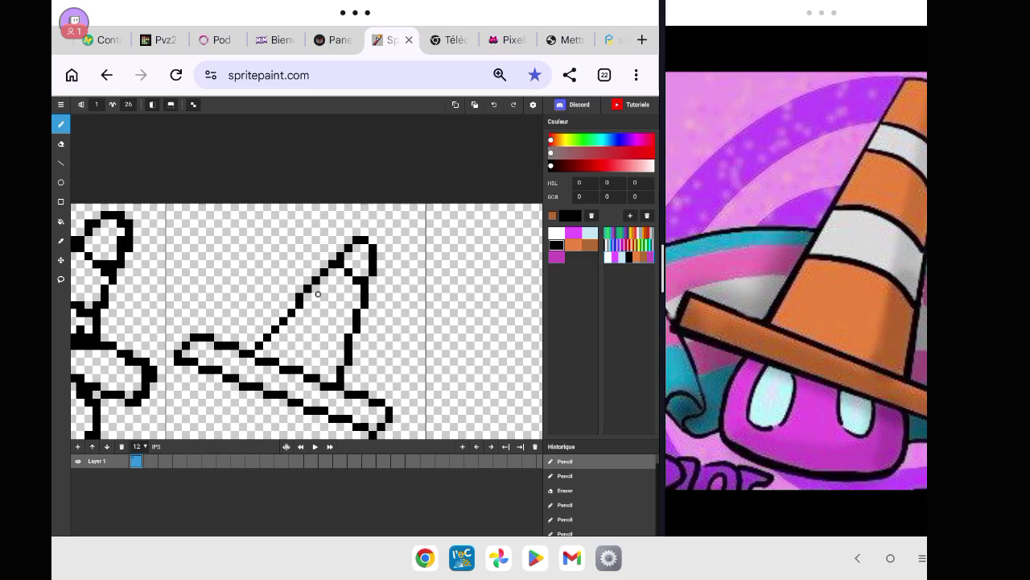
{"action": "left_click_drag", "start_coordinate": [318, 286], "coordinate": [353, 316]}
{"action": "left_click_drag", "start_coordinate": [288, 319], "coordinate": [335, 352]}
{"action": "left_click", "coordinate": [340, 353]}
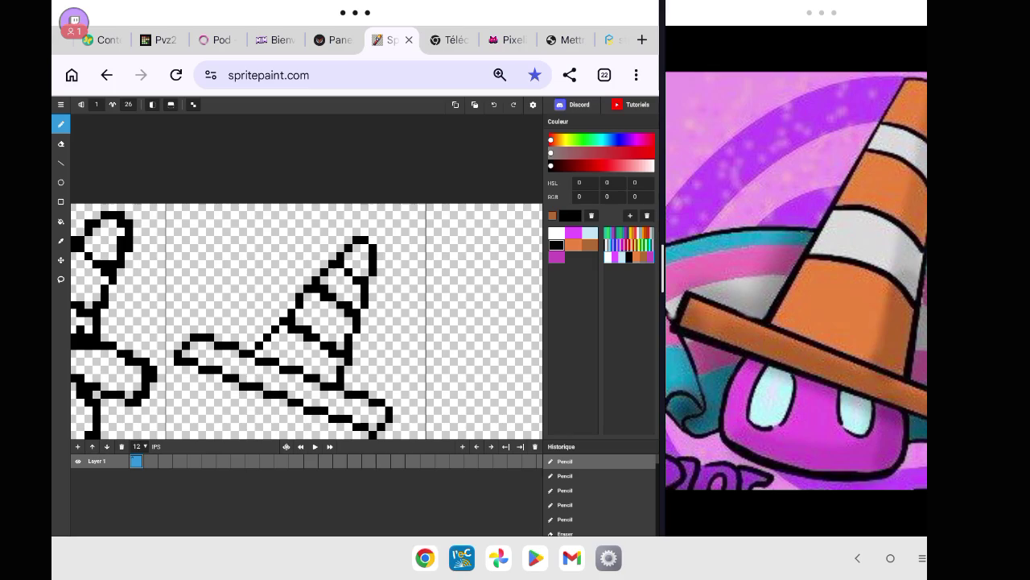
Step: Step back to an earlier stroke in the History panel, then restore the later strokes
{"action": "scroll", "coordinate": [306, 322], "scroll_direction": "down", "scroll_amount": 2}
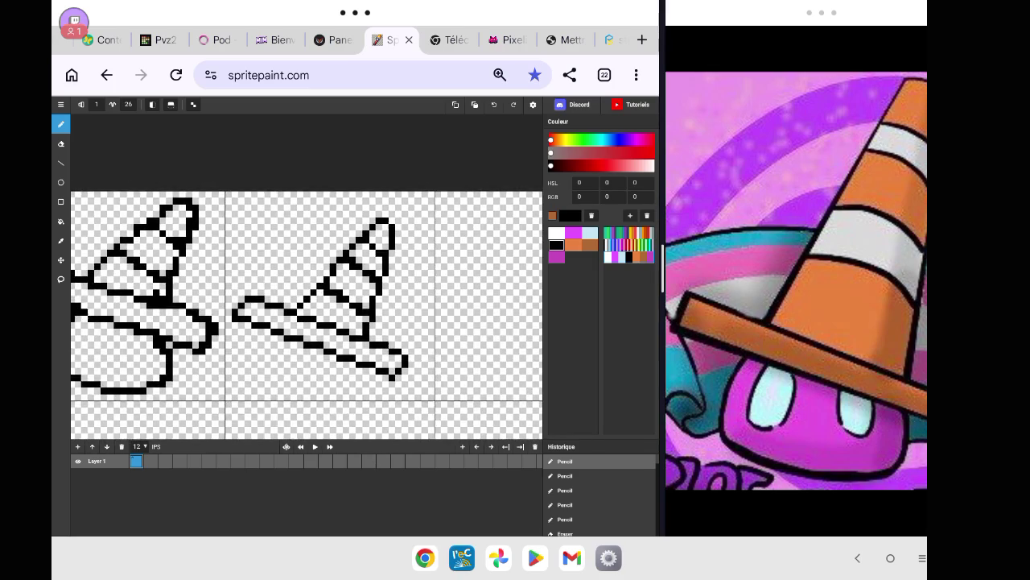
{"action": "left_click", "coordinate": [565, 475]}
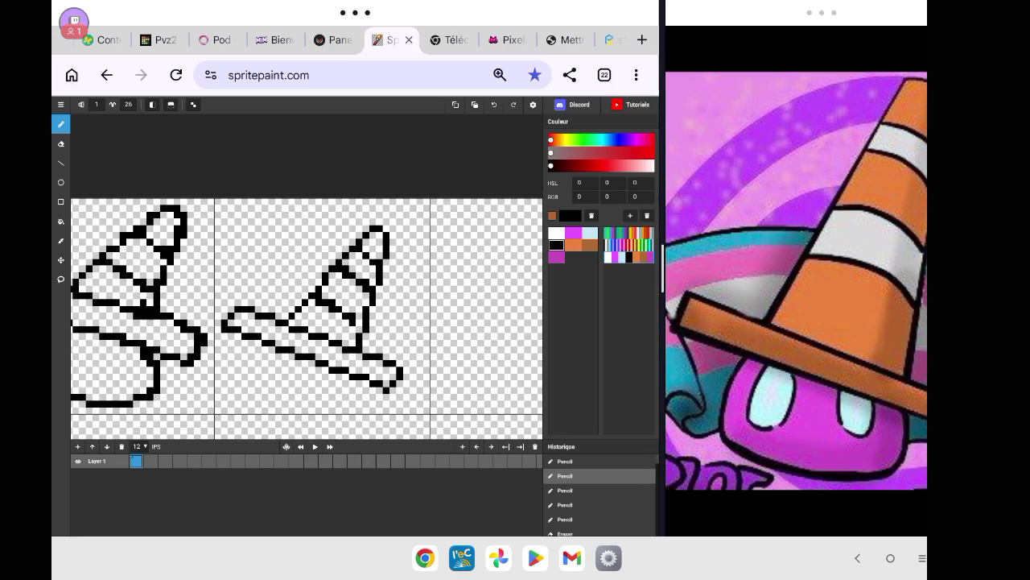
{"action": "left_click", "coordinate": [565, 505]}
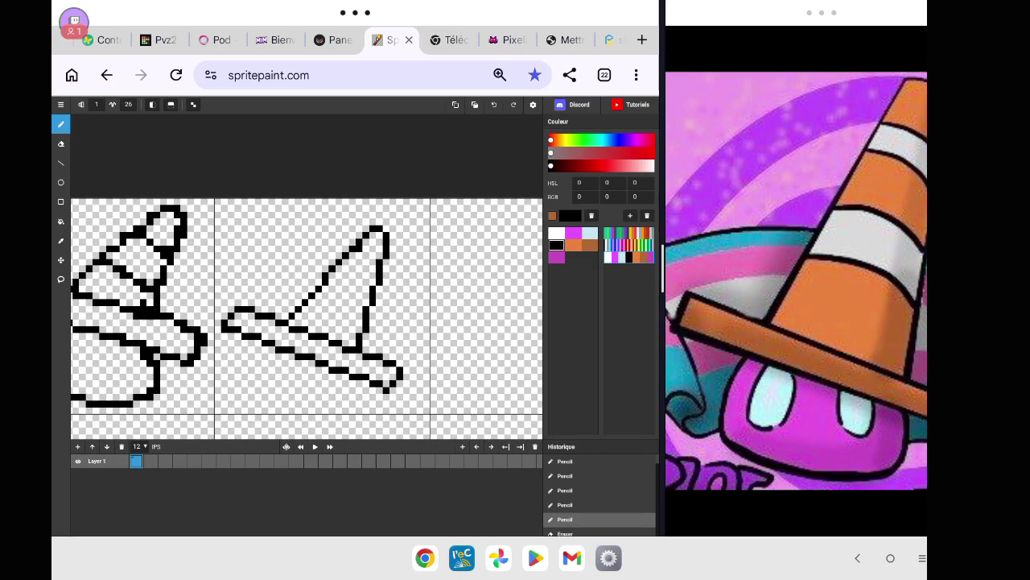
{"action": "scroll", "coordinate": [322, 306], "scroll_direction": "up", "scroll_amount": 1}
{"action": "scroll", "coordinate": [322, 306], "scroll_direction": "up", "scroll_amount": 2}
{"action": "scroll", "coordinate": [306, 296], "scroll_direction": "up", "scroll_amount": 1}
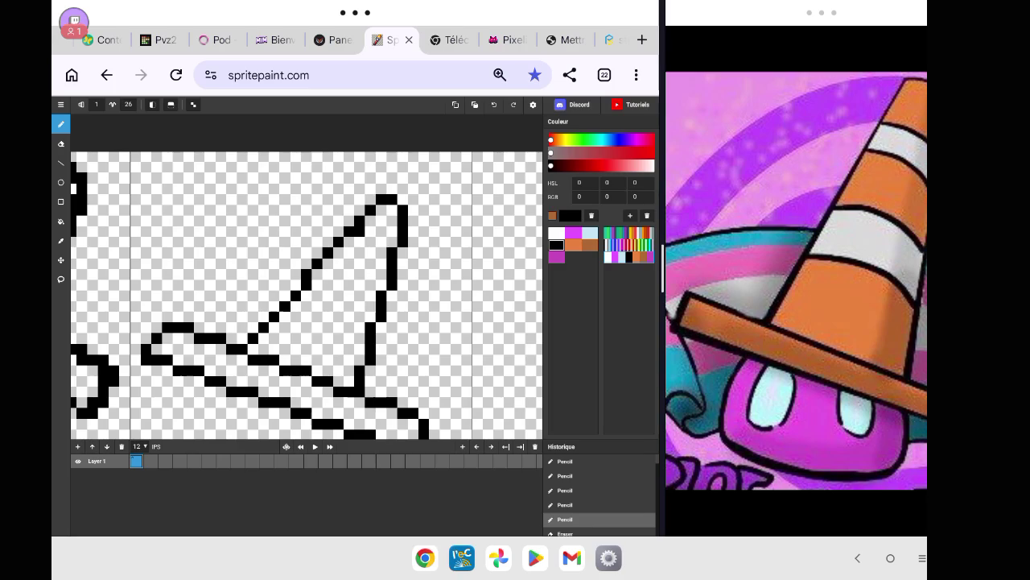
Step: Draw a diagonal line near the cone tip and a band line across the cone's middle
{"action": "left_click_drag", "start_coordinate": [369, 236], "coordinate": [395, 256]}
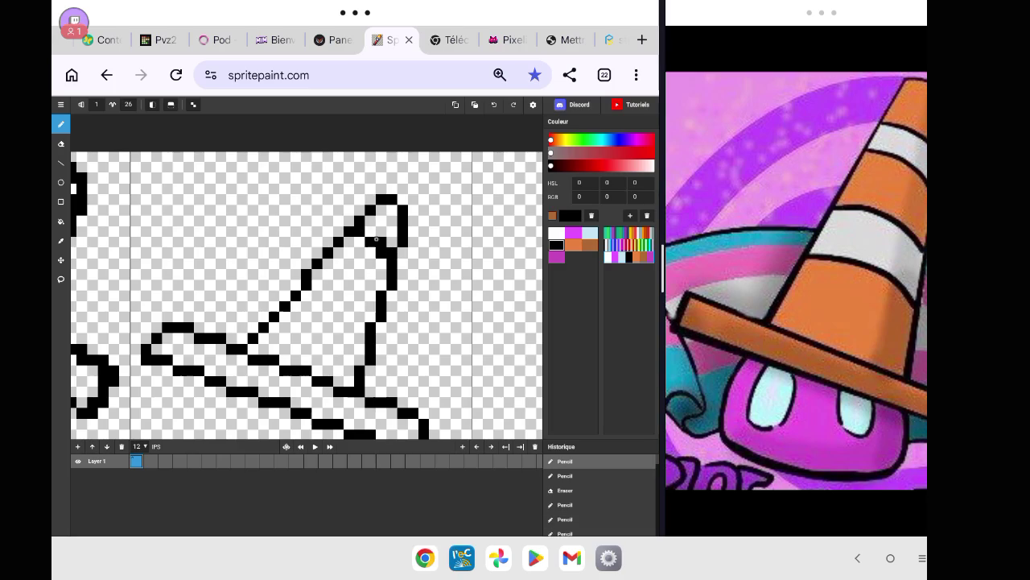
{"action": "left_click", "coordinate": [369, 234]}
{"action": "left_click_drag", "start_coordinate": [307, 275], "coordinate": [375, 316]}
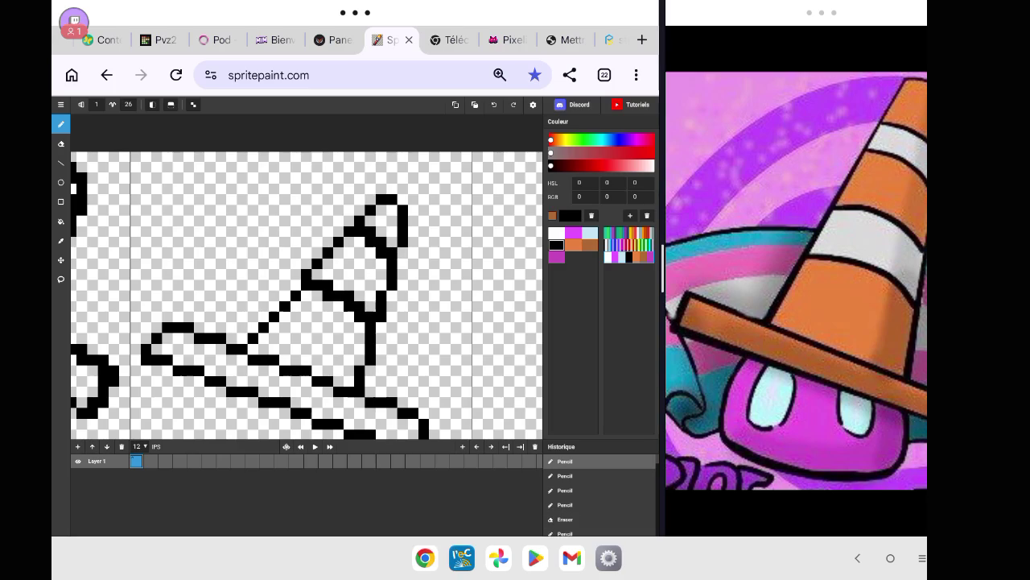
{"action": "scroll", "coordinate": [306, 282], "scroll_direction": "down", "scroll_amount": 2}
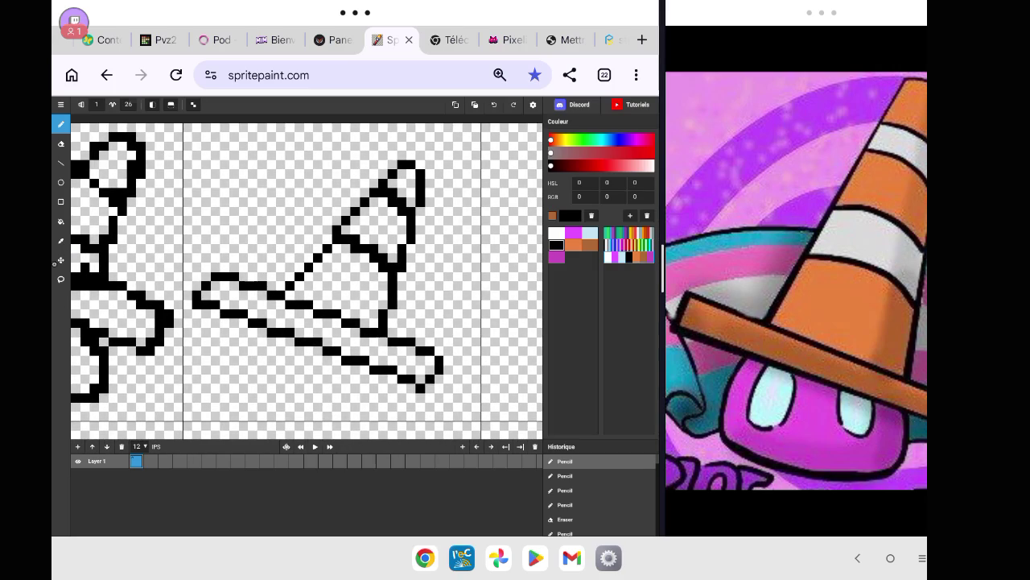
{"action": "left_click", "coordinate": [60, 278]}
Step: Lasso the cone hat, move it up and to the right, and commit it in place
{"action": "mouse_move", "coordinate": [409, 137]}
{"action": "left_mouse_down"}
{"action": "mouse_move", "coordinate": [326, 171]}
{"action": "mouse_move", "coordinate": [187, 285]}
{"action": "mouse_move", "coordinate": [409, 138]}
{"action": "left_mouse_up"}
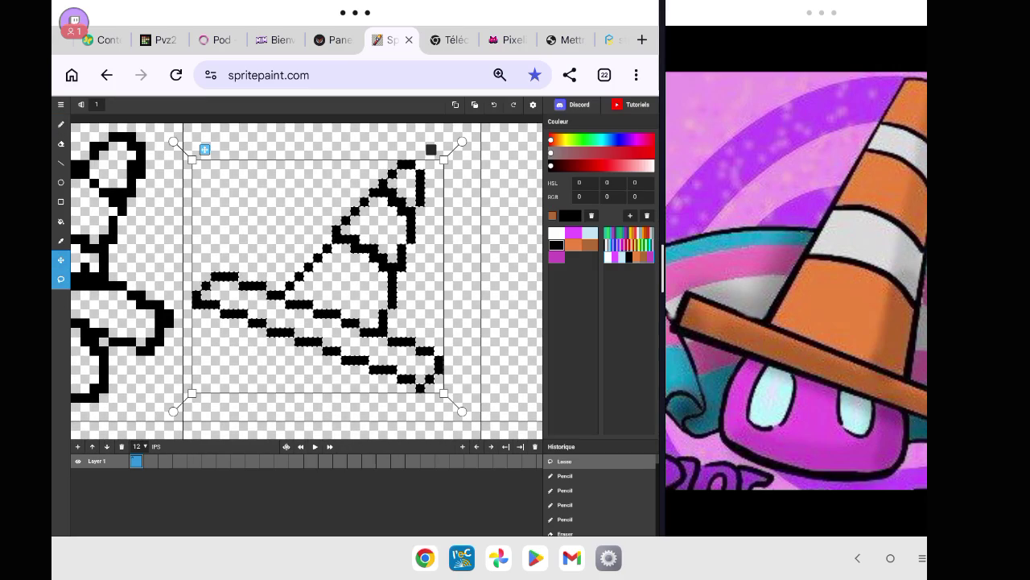
{"action": "left_click_drag", "start_coordinate": [318, 274], "coordinate": [347, 237]}
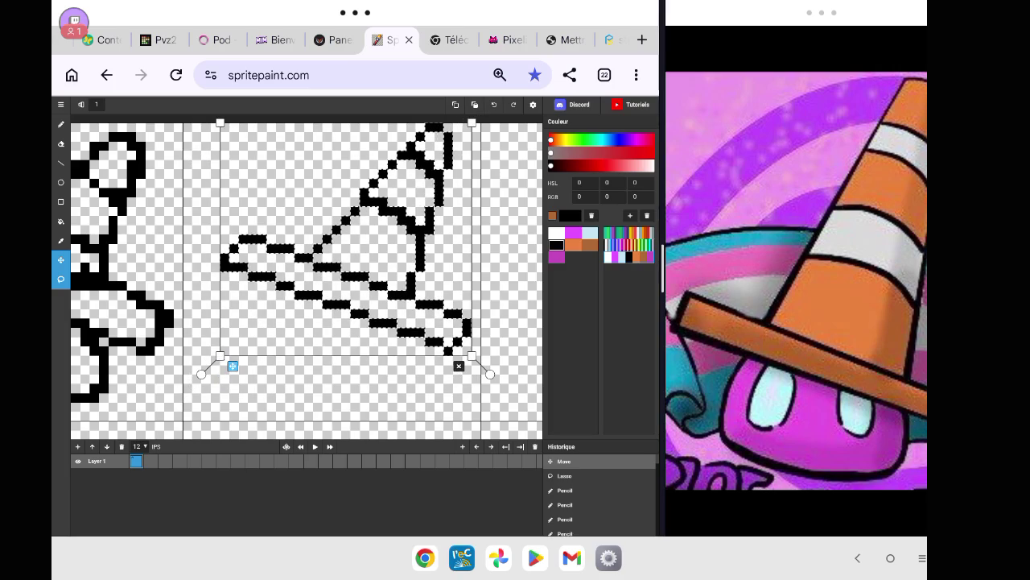
{"action": "left_click", "coordinate": [343, 368]}
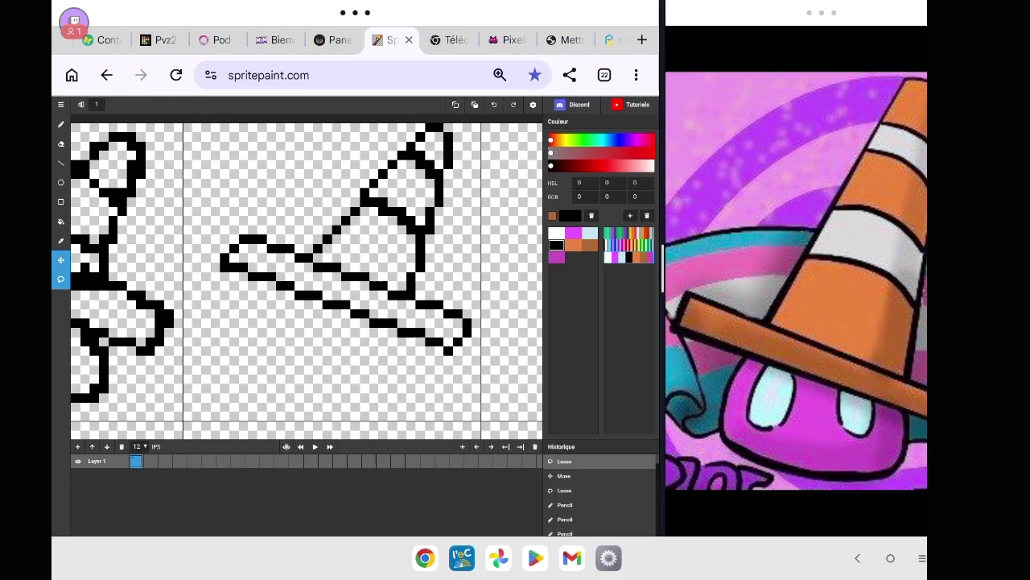
{"action": "left_click", "coordinate": [60, 124]}
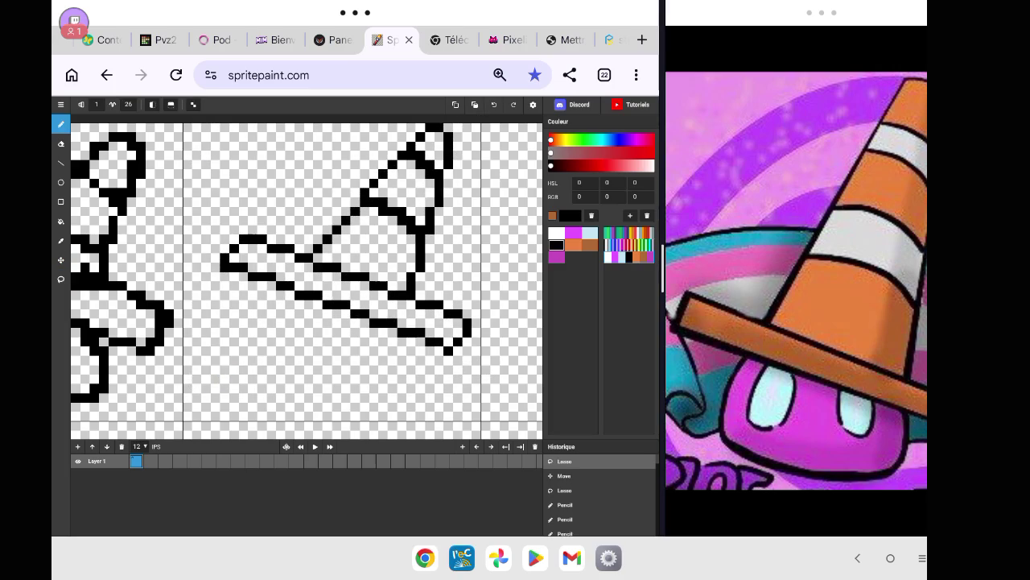
Step: Check the reference photo and sketch a rough blob body below the hat
{"action": "left_click", "coordinate": [905, 399]}
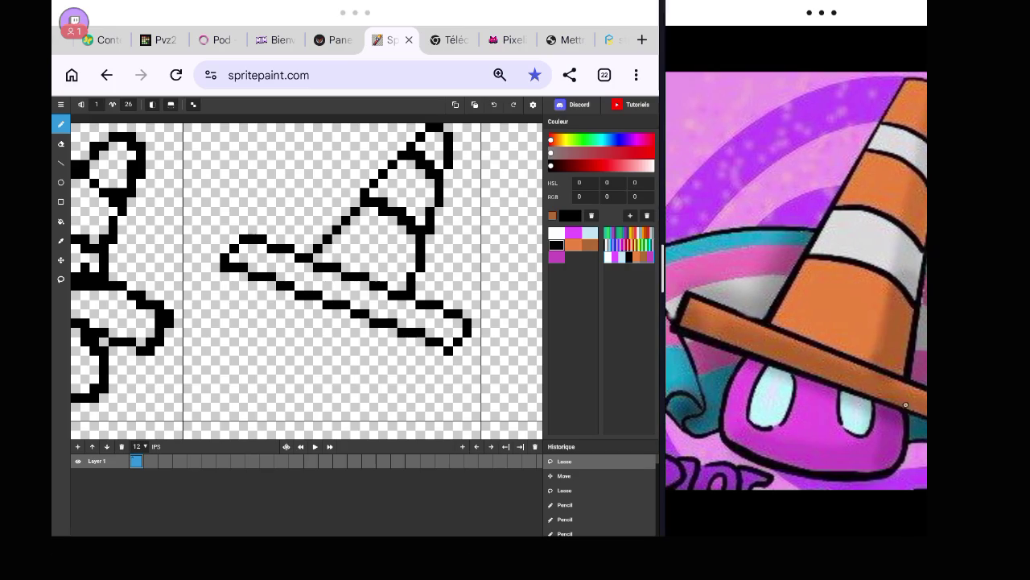
{"action": "left_click", "coordinate": [768, 353]}
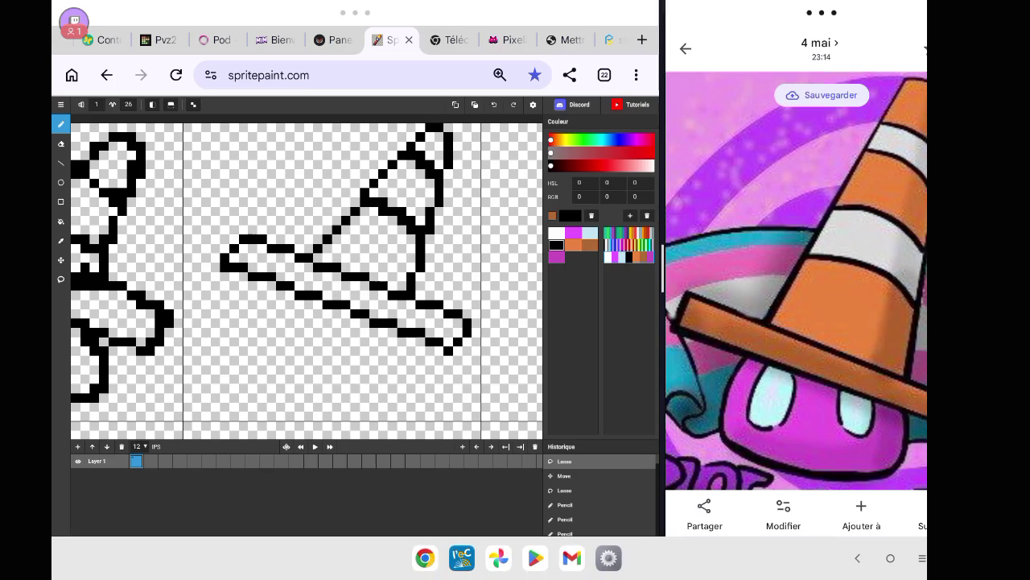
{"action": "mouse_move", "coordinate": [262, 302]}
{"action": "left_mouse_down"}
{"action": "mouse_move", "coordinate": [254, 358]}
{"action": "mouse_move", "coordinate": [366, 410]}
{"action": "mouse_move", "coordinate": [422, 386]}
{"action": "left_mouse_up"}
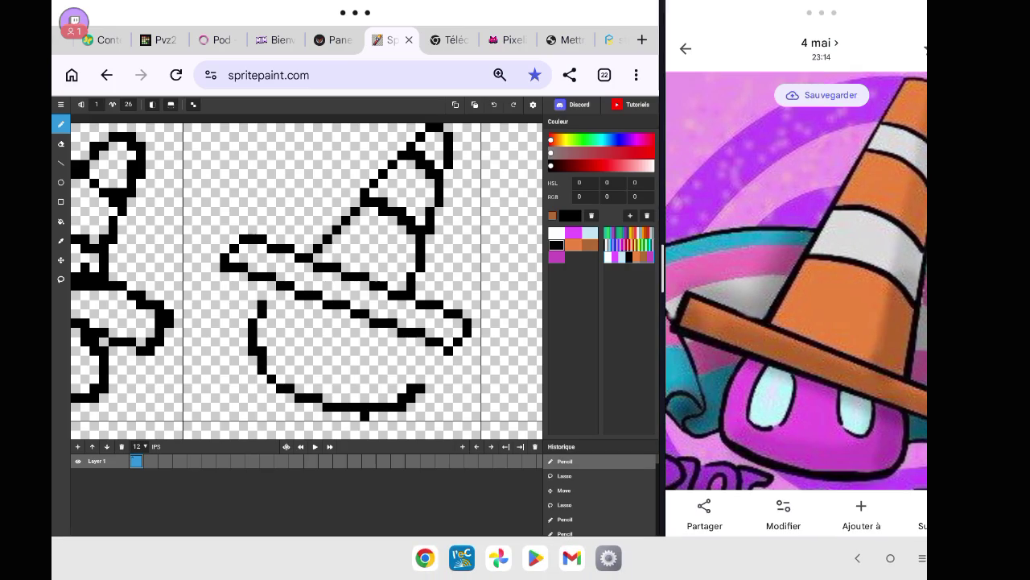
Step: Undo the rough stroke, set brush size 0, and draw the round body outline under the hat
{"action": "left_click", "coordinate": [493, 104]}
{"action": "left_click", "coordinate": [128, 105]}
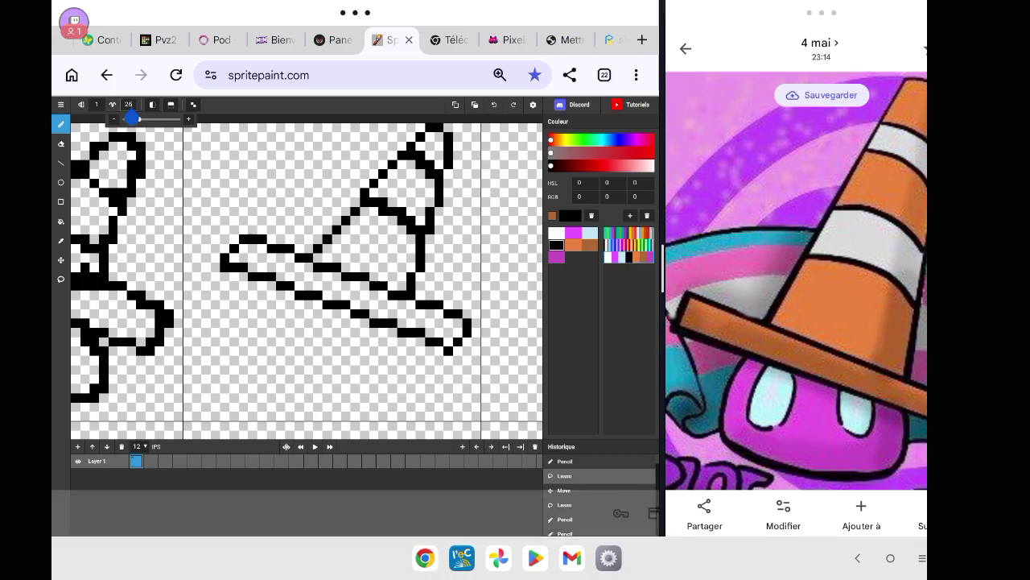
{"action": "key", "text": "BackSpace"}
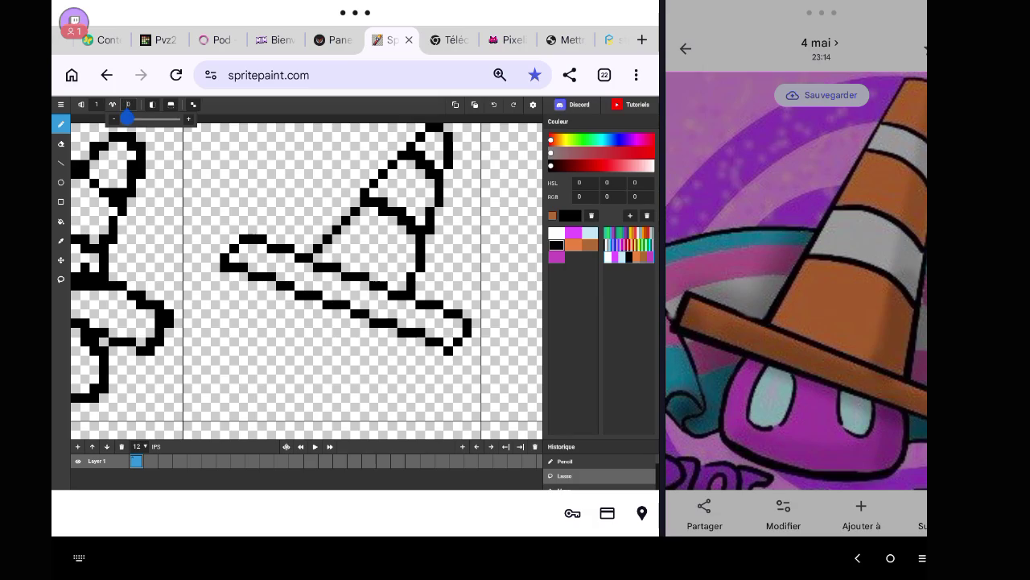
{"action": "left_click", "coordinate": [297, 322]}
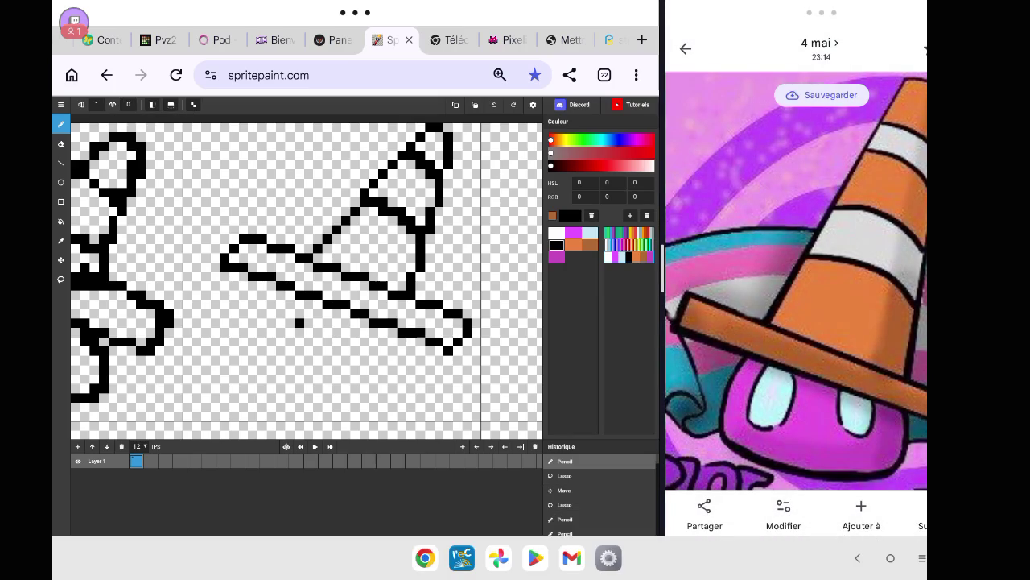
{"action": "mouse_move", "coordinate": [253, 303]}
{"action": "left_mouse_down"}
{"action": "mouse_move", "coordinate": [239, 338]}
{"action": "mouse_move", "coordinate": [321, 430]}
{"action": "mouse_move", "coordinate": [420, 409]}
{"action": "mouse_move", "coordinate": [430, 355]}
{"action": "left_mouse_up"}
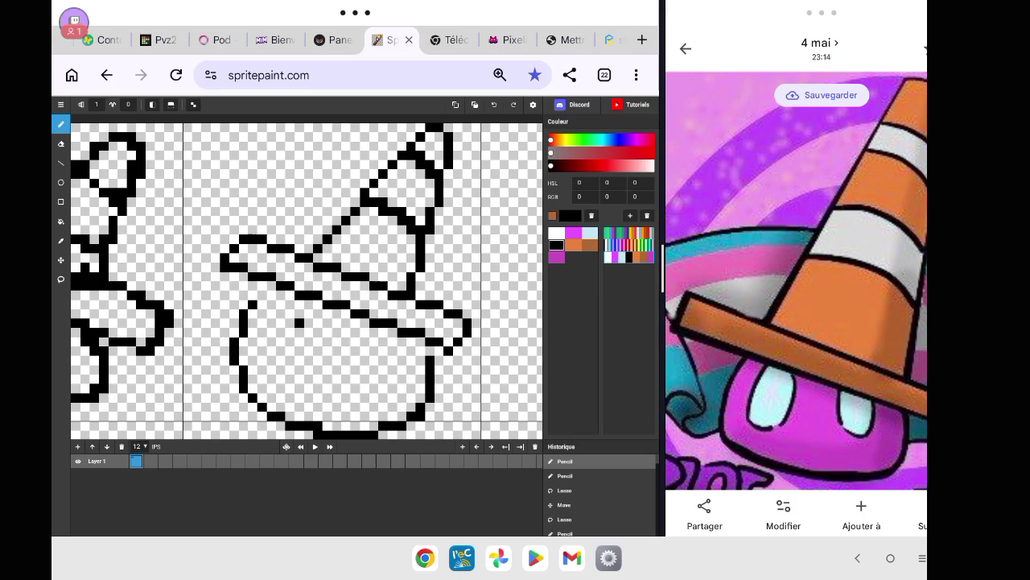
Step: Thicken the body's bottom edge and fill the gaps along it
{"action": "mouse_move", "coordinate": [278, 416]}
{"action": "left_mouse_down"}
{"action": "mouse_move", "coordinate": [286, 427]}
{"action": "mouse_move", "coordinate": [313, 417]}
{"action": "mouse_move", "coordinate": [388, 423]}
{"action": "mouse_move", "coordinate": [416, 402]}
{"action": "left_mouse_up"}
{"action": "left_click", "coordinate": [327, 426]}
{"action": "left_click", "coordinate": [373, 426]}
{"action": "left_click_drag", "start_coordinate": [126, 118], "coordinate": [130, 118]}
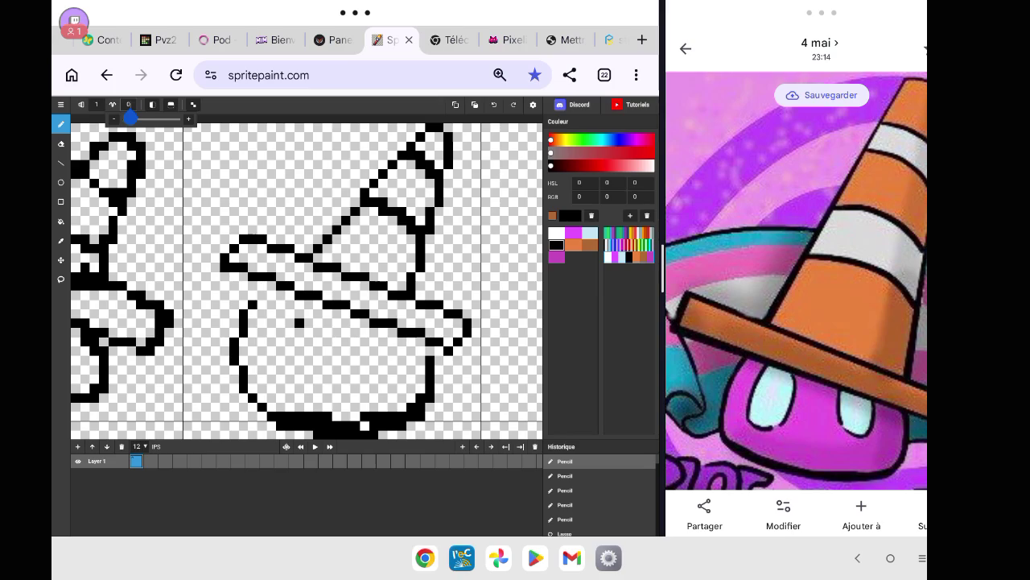
{"action": "mouse_move", "coordinate": [273, 312]}
{"action": "left_mouse_down"}
{"action": "mouse_move", "coordinate": [251, 360]}
{"action": "mouse_move", "coordinate": [264, 400]}
{"action": "left_mouse_up"}
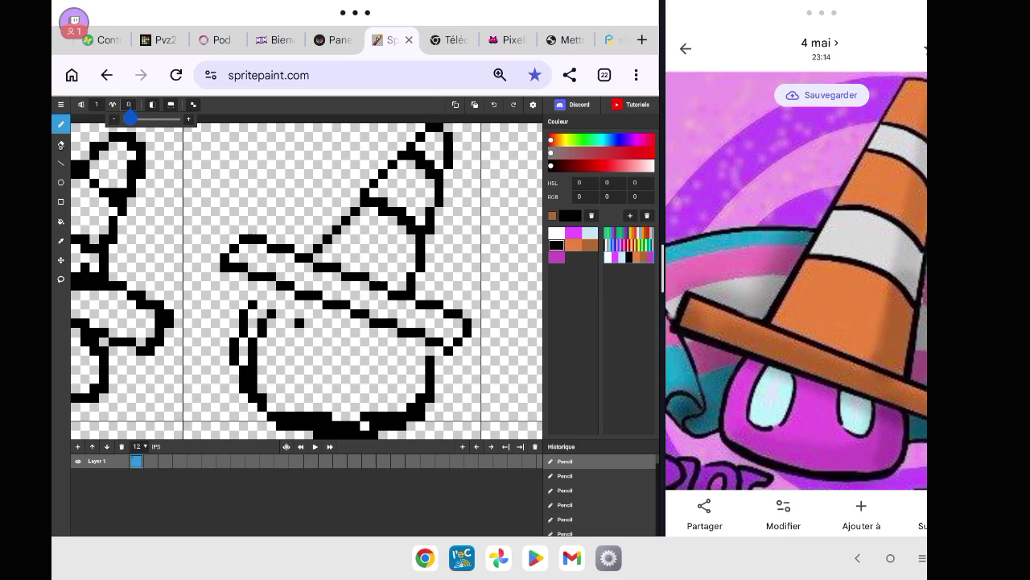
Step: Erase stray pixels at the body's upper-left, its left edge, and the dot inside
{"action": "left_click", "coordinate": [61, 144]}
{"action": "left_click_drag", "start_coordinate": [254, 304], "coordinate": [231, 361]}
{"action": "left_click", "coordinate": [295, 323]}
{"action": "left_click", "coordinate": [234, 360]}
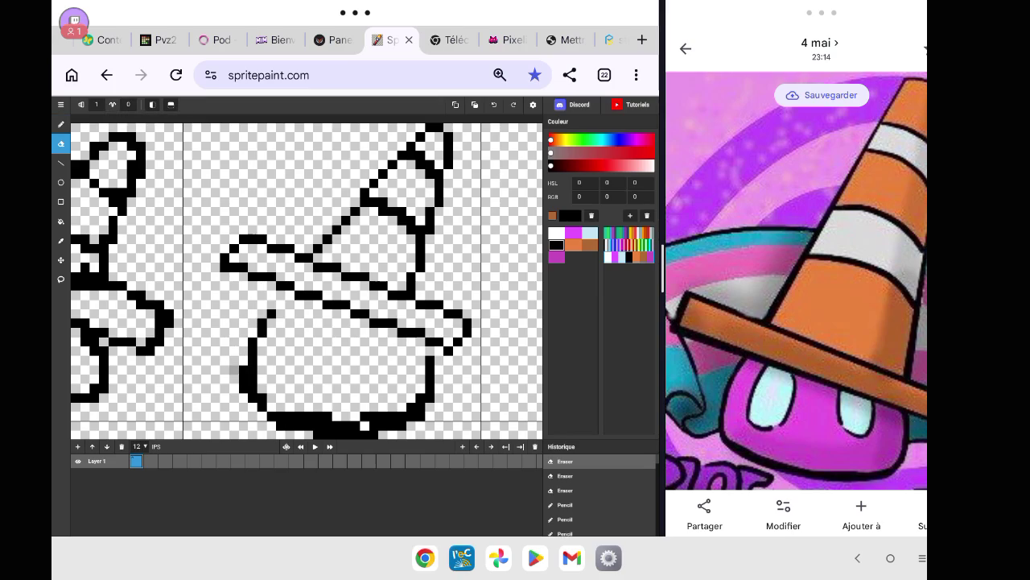
Step: Thin the body's bottom edge by erasing, then add pixels at its lower-left corner
{"action": "mouse_move", "coordinate": [244, 397]}
{"action": "left_mouse_down"}
{"action": "mouse_move", "coordinate": [248, 378]}
{"action": "mouse_move", "coordinate": [265, 414]}
{"action": "mouse_move", "coordinate": [314, 433]}
{"action": "left_mouse_up"}
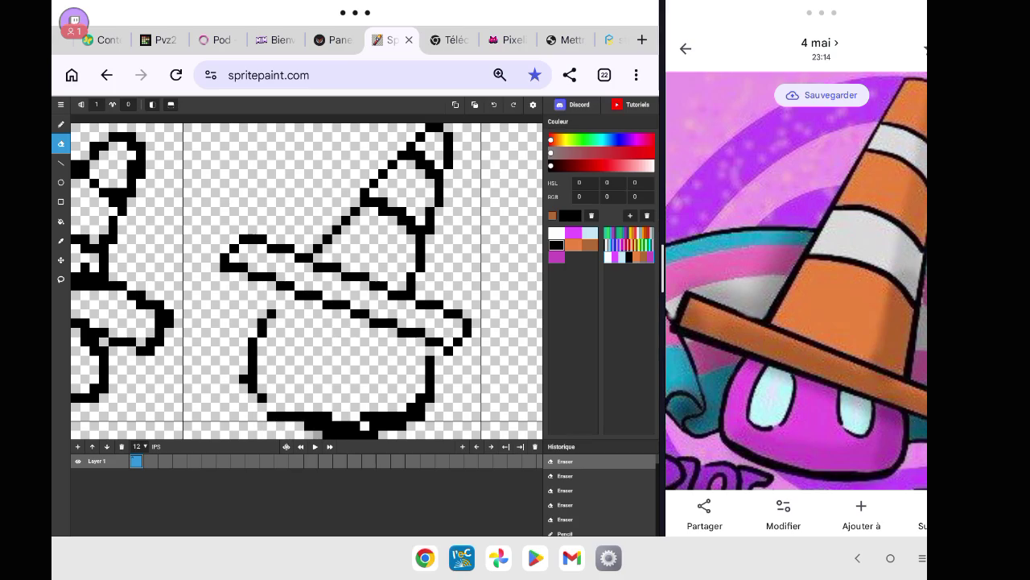
{"action": "mouse_move", "coordinate": [318, 435]}
{"action": "left_mouse_down"}
{"action": "mouse_move", "coordinate": [386, 433]}
{"action": "mouse_move", "coordinate": [426, 415]}
{"action": "left_mouse_up"}
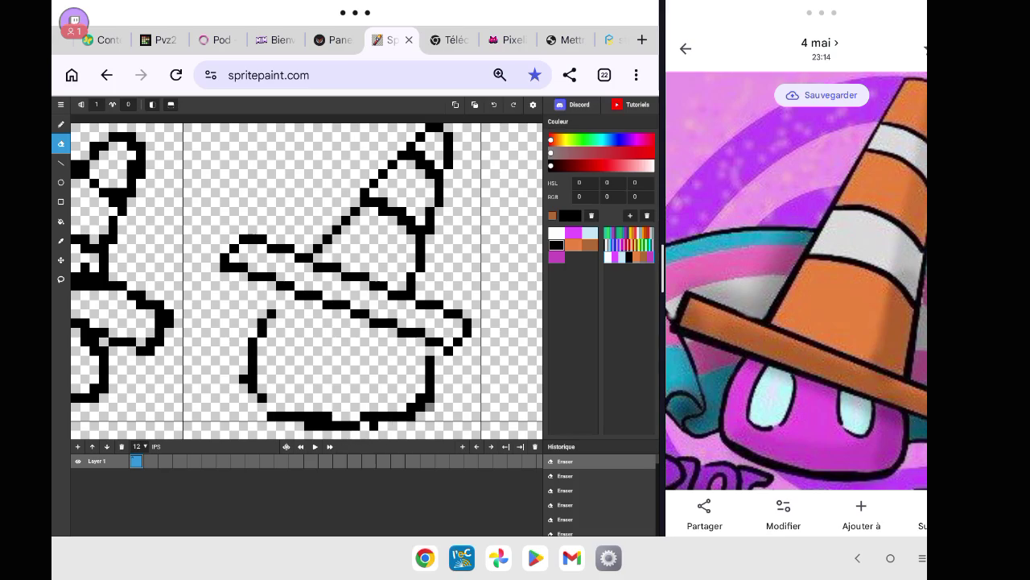
{"action": "left_click_drag", "start_coordinate": [312, 427], "coordinate": [326, 430]}
{"action": "left_click", "coordinate": [60, 124]}
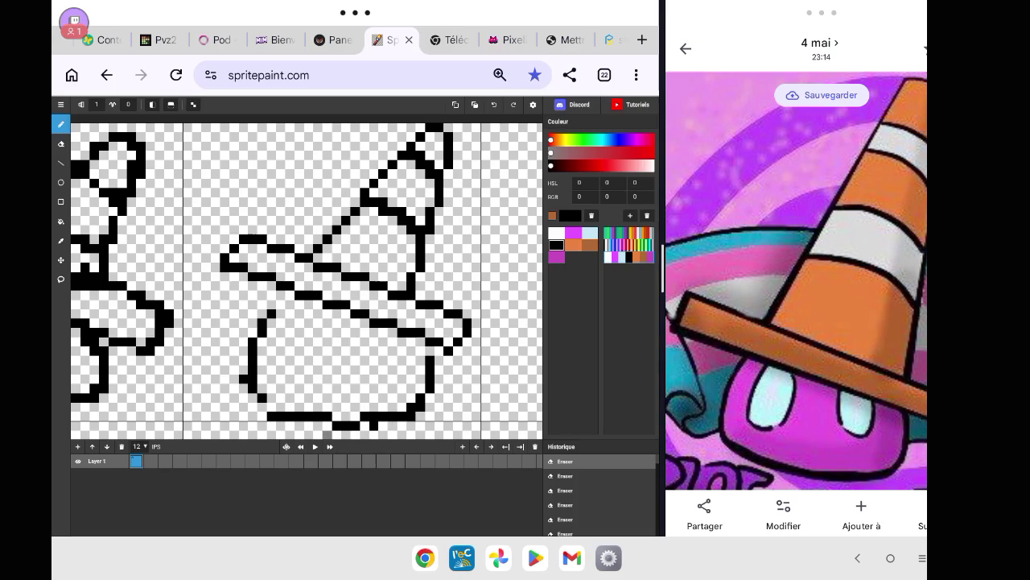
{"action": "left_click", "coordinate": [267, 410]}
{"action": "left_click", "coordinate": [262, 393]}
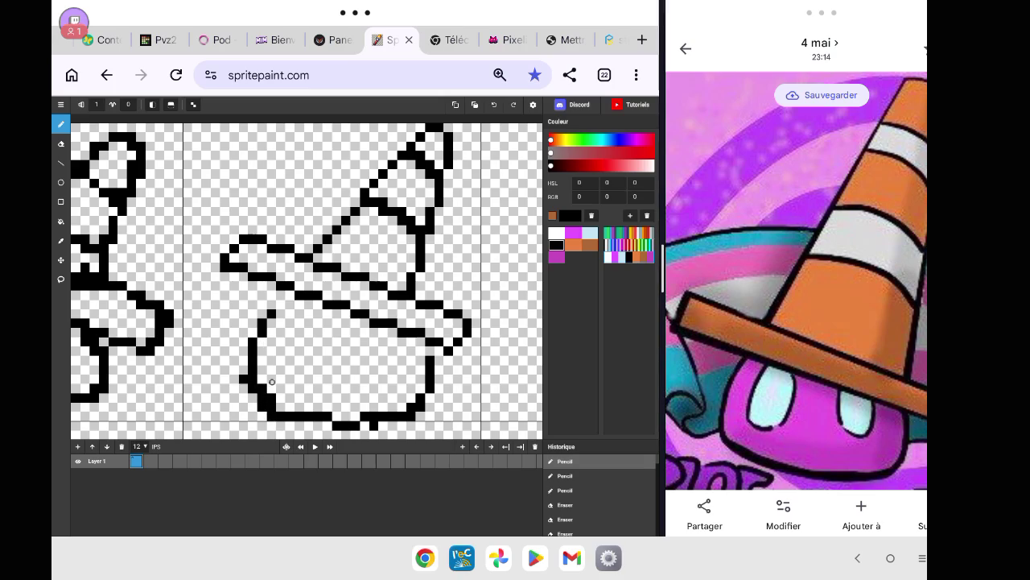
Step: Fix the lower-left outline and fill the gaps along the body's bottom outline
{"action": "left_click", "coordinate": [61, 144]}
{"action": "left_click", "coordinate": [243, 379]}
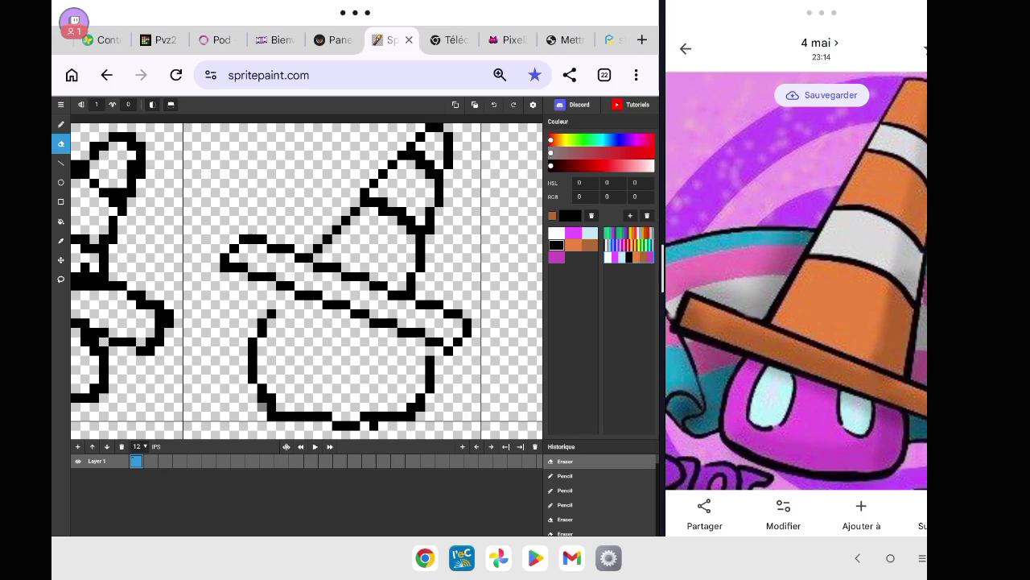
{"action": "left_click", "coordinate": [60, 124]}
{"action": "left_click", "coordinate": [258, 389]}
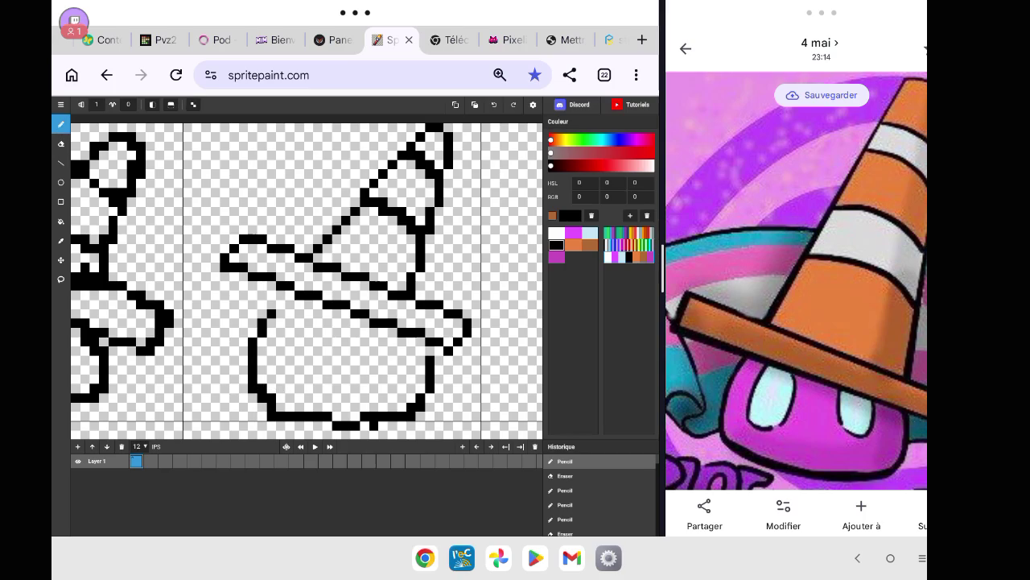
{"action": "left_click_drag", "start_coordinate": [302, 424], "coordinate": [330, 424]}
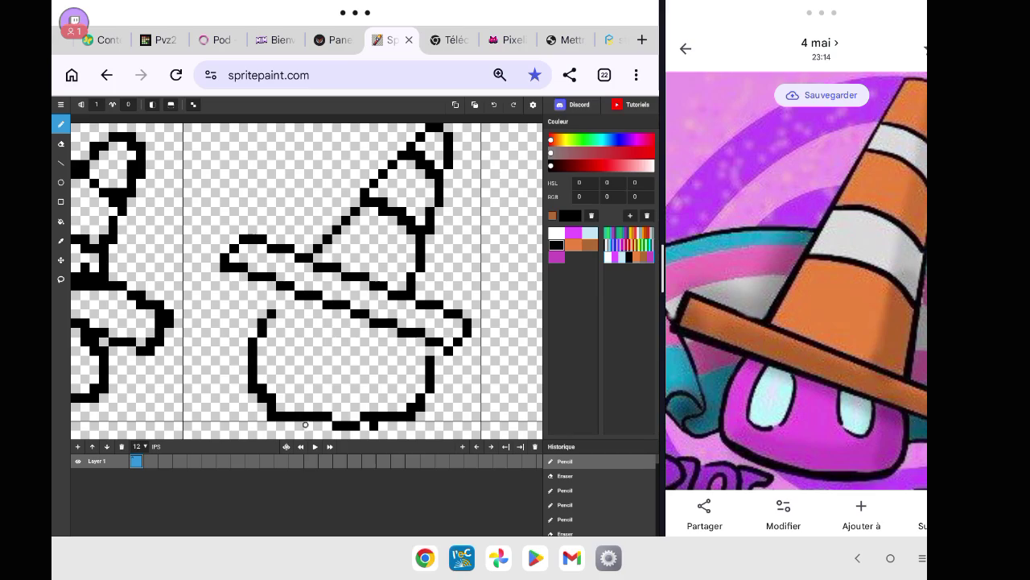
{"action": "left_click", "coordinate": [364, 425]}
{"action": "left_click", "coordinate": [382, 425]}
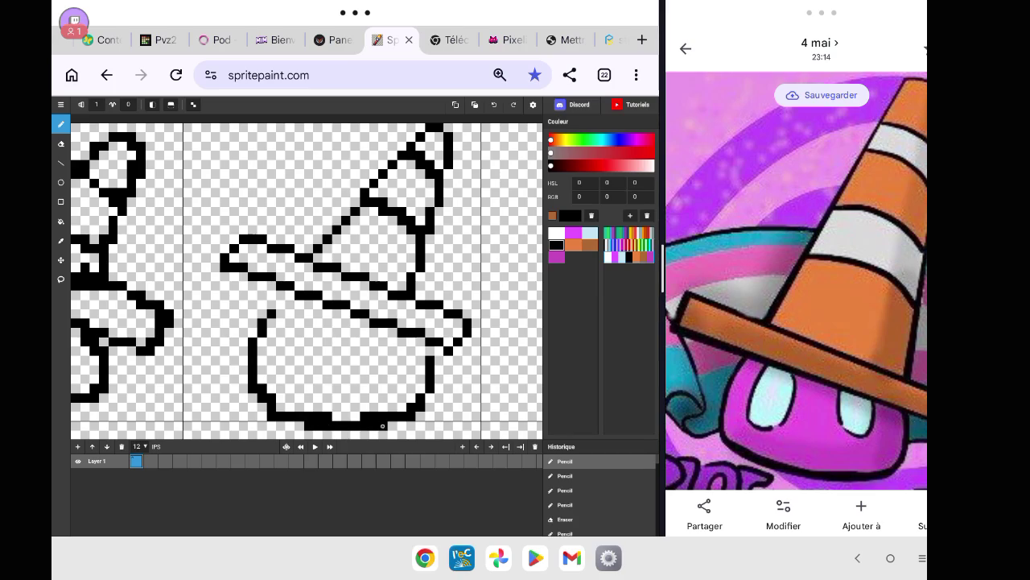
Step: Erase stray pixels along the bottom and bottom-right outline, restoring one black pixel
{"action": "left_click", "coordinate": [60, 143]}
{"action": "left_click", "coordinate": [328, 416]}
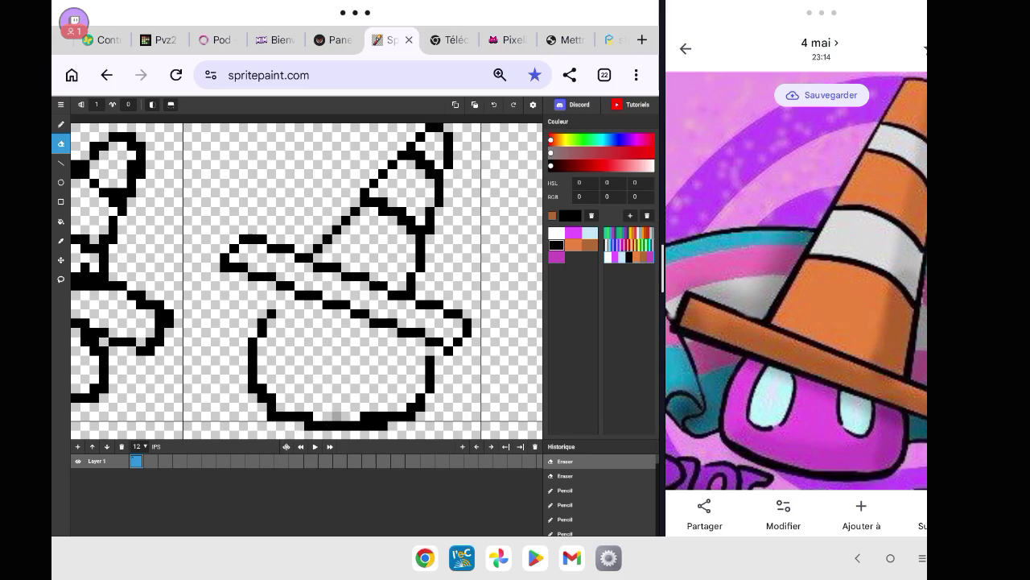
{"action": "left_click", "coordinate": [61, 124]}
{"action": "left_click", "coordinate": [317, 418]}
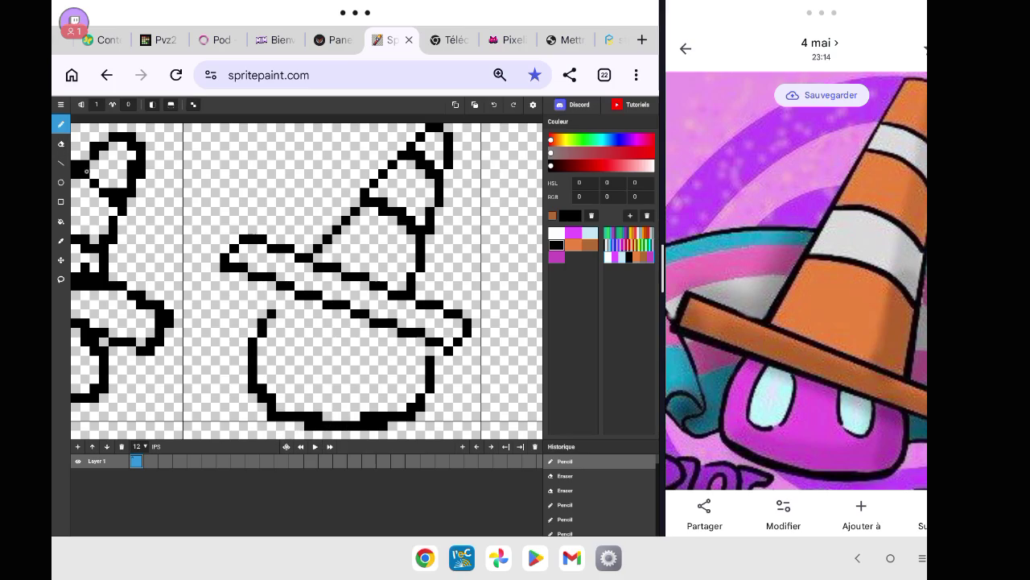
{"action": "left_click", "coordinate": [60, 144]}
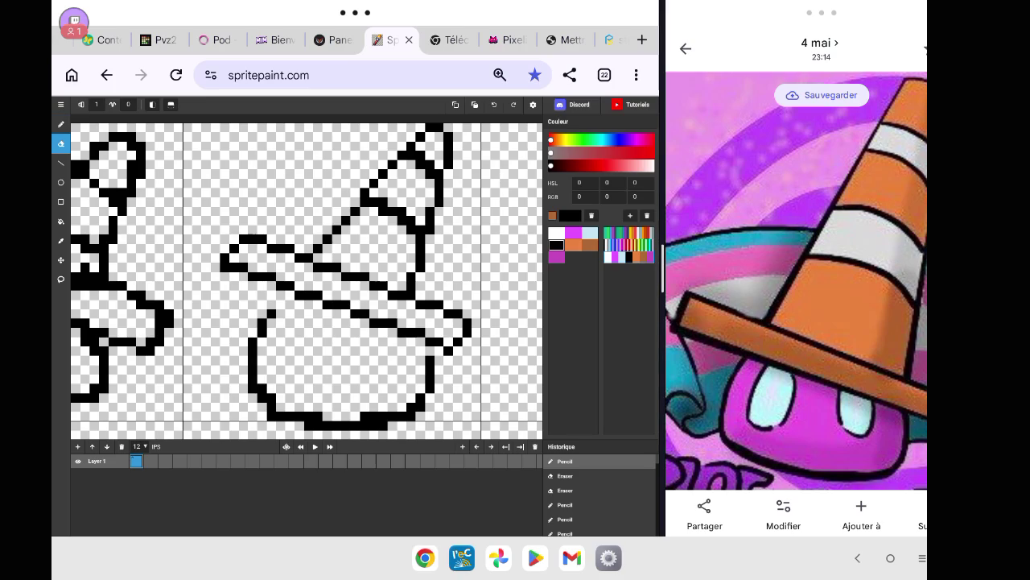
{"action": "left_click_drag", "start_coordinate": [359, 417], "coordinate": [375, 417]}
{"action": "left_click", "coordinate": [378, 421]}
{"action": "left_click", "coordinate": [61, 260]}
Step: Lasso the blob body, move it up-left under the brim, and rotate it slightly
{"action": "left_click", "coordinate": [60, 279]}
{"action": "mouse_move", "coordinate": [272, 292]}
{"action": "left_mouse_down"}
{"action": "mouse_move", "coordinate": [459, 350]}
{"action": "mouse_move", "coordinate": [272, 305]}
{"action": "left_mouse_up"}
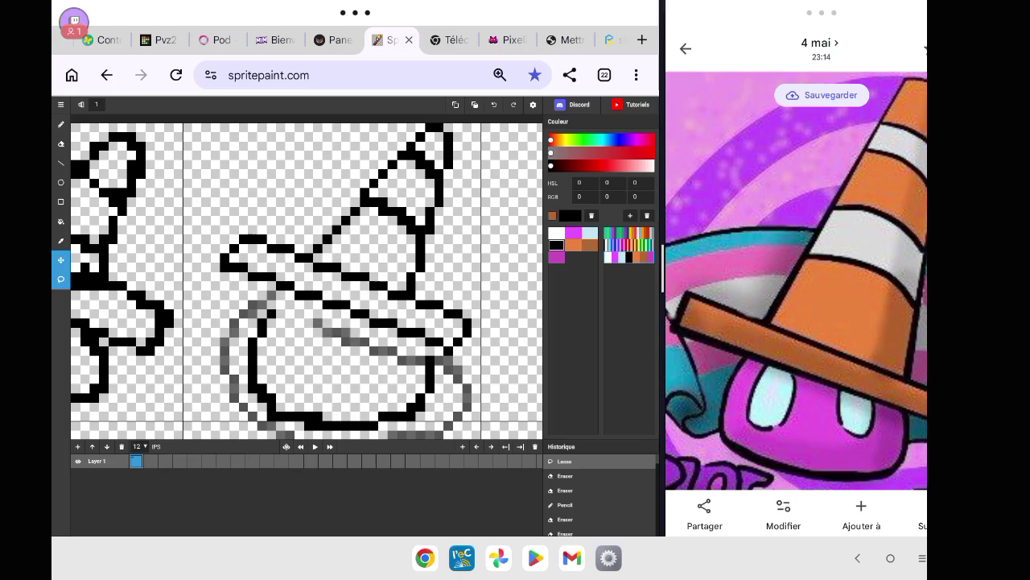
{"action": "mouse_move", "coordinate": [338, 371]}
{"action": "left_mouse_down"}
{"action": "mouse_move", "coordinate": [320, 351]}
{"action": "mouse_move", "coordinate": [332, 350]}
{"action": "left_mouse_up"}
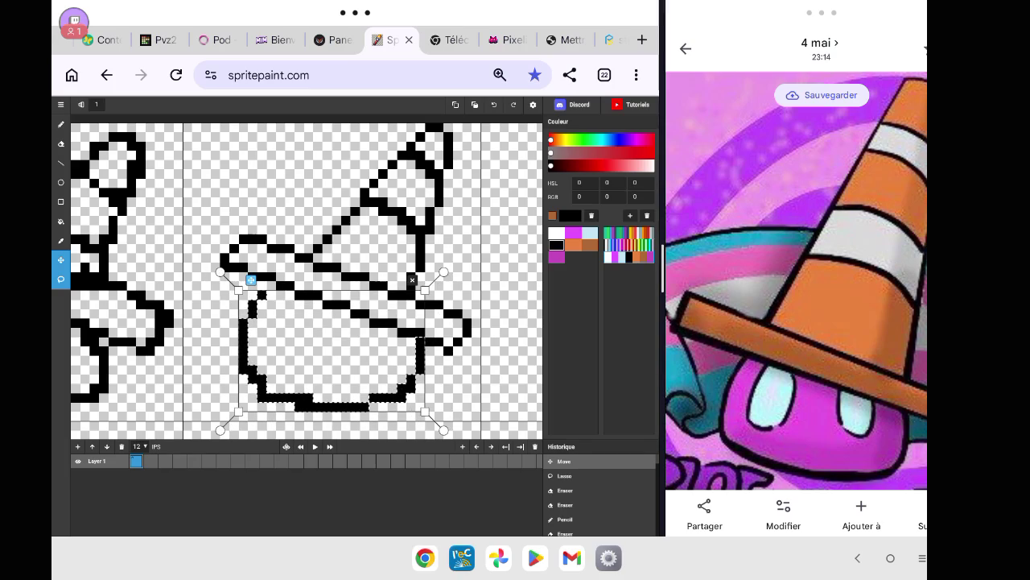
{"action": "left_click_drag", "start_coordinate": [331, 350], "coordinate": [332, 340]}
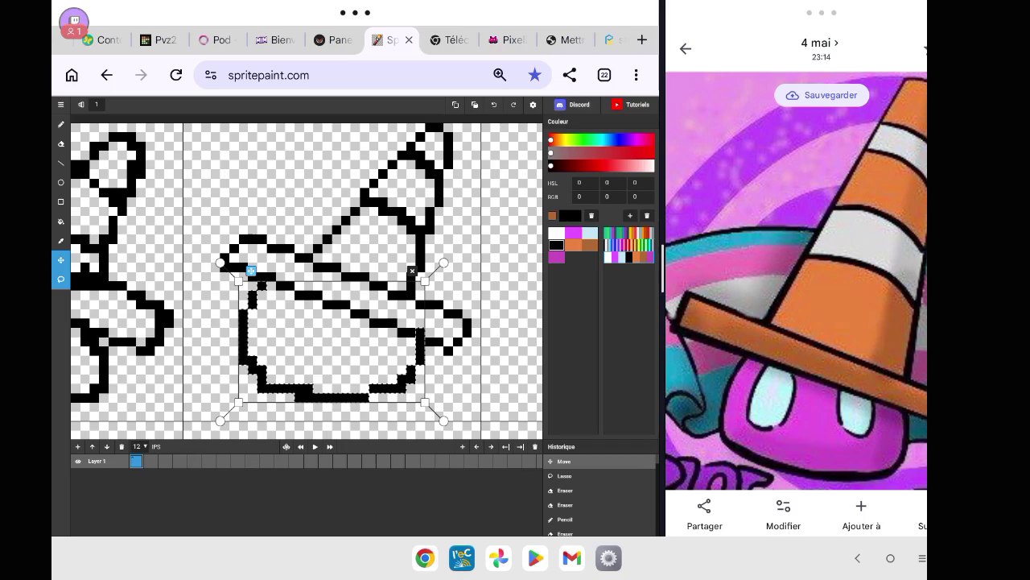
{"action": "left_click", "coordinate": [443, 415]}
{"action": "key", "text": "Escape"}
{"action": "scroll", "coordinate": [306, 281], "scroll_direction": "down", "scroll_amount": 2}
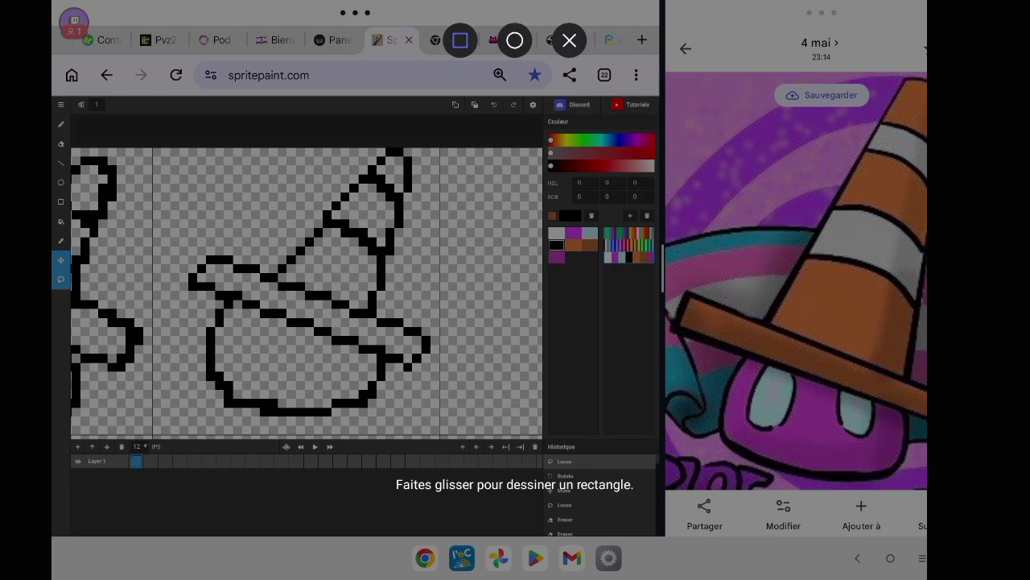
{"action": "mouse_move", "coordinate": [184, 132]}
{"action": "left_mouse_down"}
{"action": "mouse_move", "coordinate": [808, 486]}
{"action": "mouse_move", "coordinate": [927, 508]}
{"action": "left_mouse_up"}
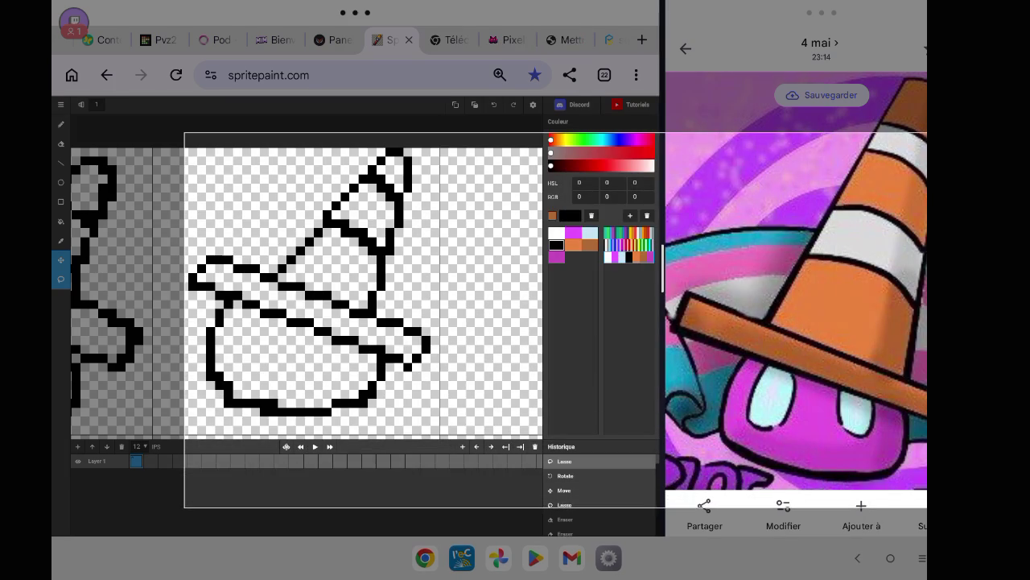
Step: Capture a screenshot of the drawing and reference picture, then open Discord from the home screen
{"action": "left_click_drag", "start_coordinate": [184, 132], "coordinate": [185, 95]}
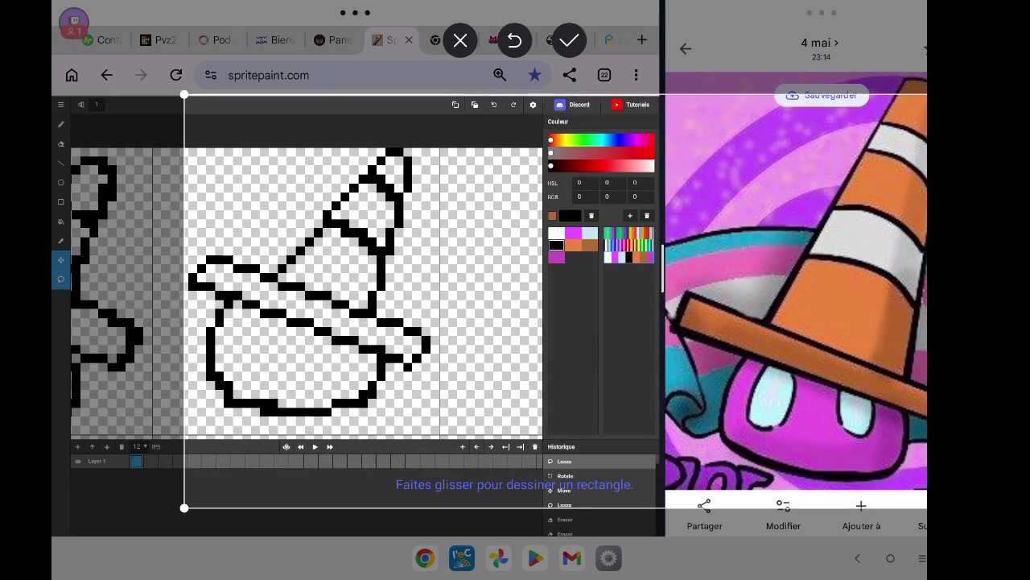
{"action": "left_click", "coordinate": [569, 40]}
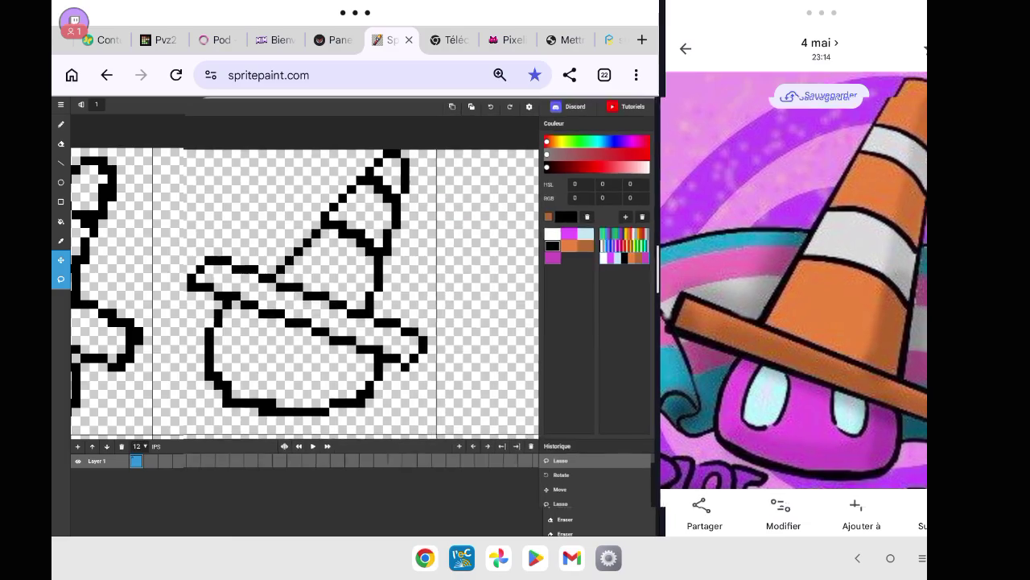
{"action": "key", "text": "alt+Tab"}
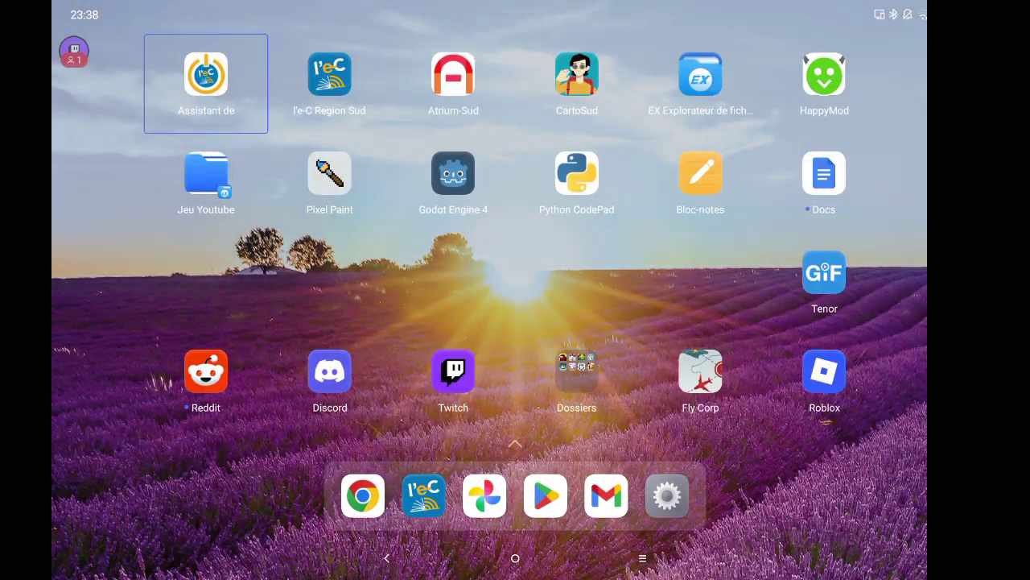
{"action": "left_click", "coordinate": [330, 370]}
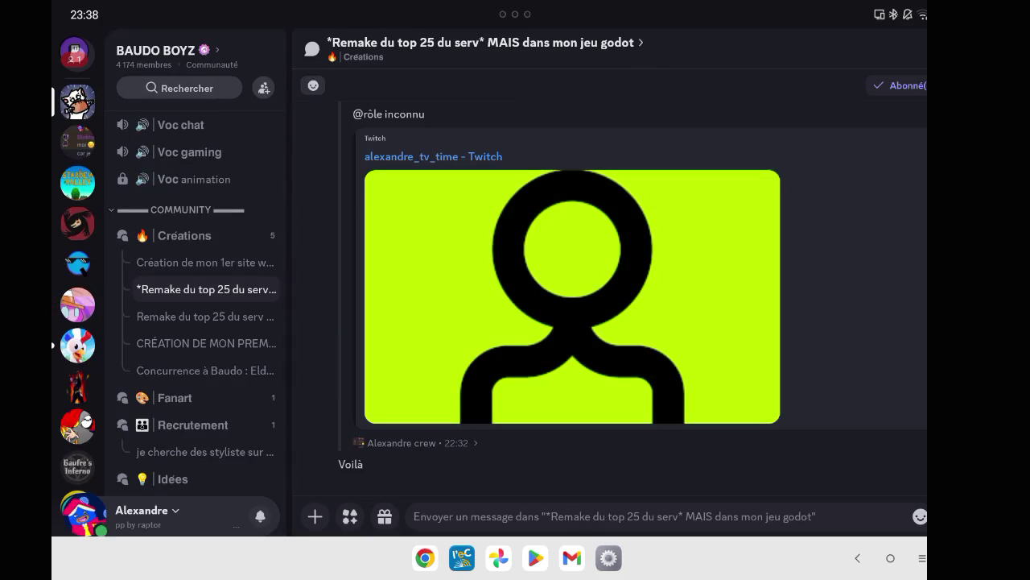
Step: Post the drawing screenshot in the thread with the caption 'en vrai'
{"action": "left_click", "coordinate": [315, 516]}
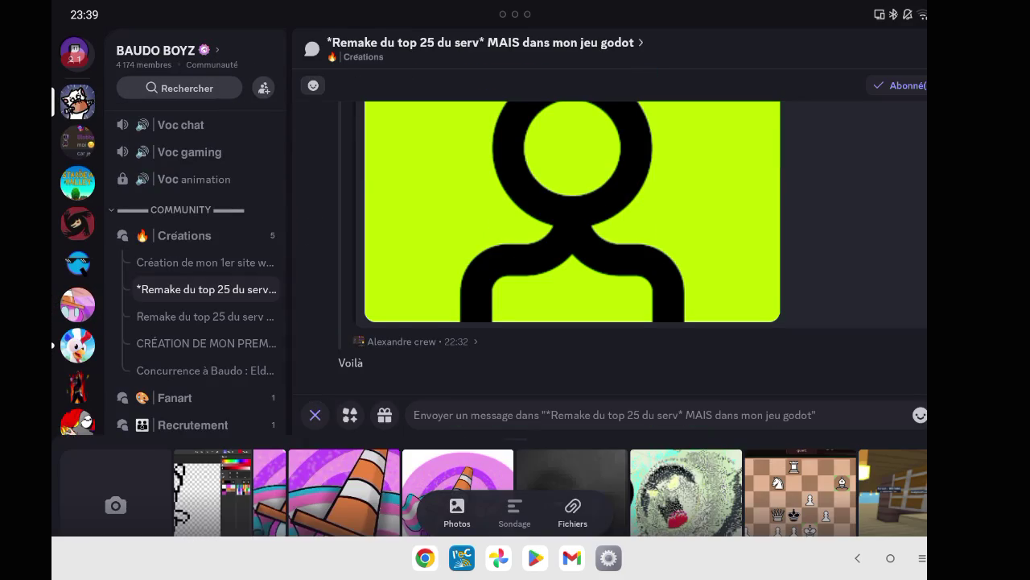
{"action": "left_click", "coordinate": [231, 491]}
{"action": "left_click", "coordinate": [611, 415]}
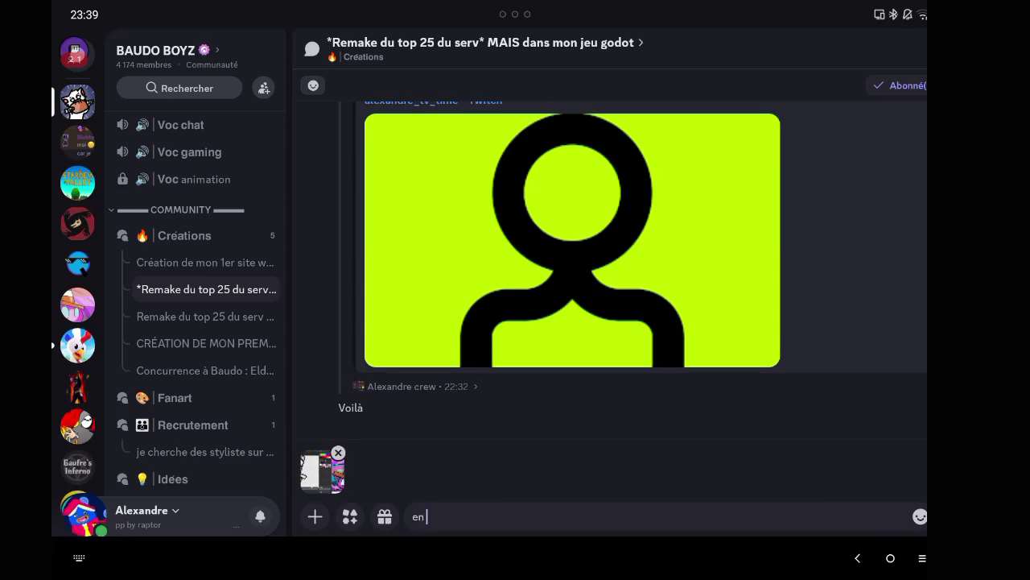
{"action": "type", "text": "en vrai"}
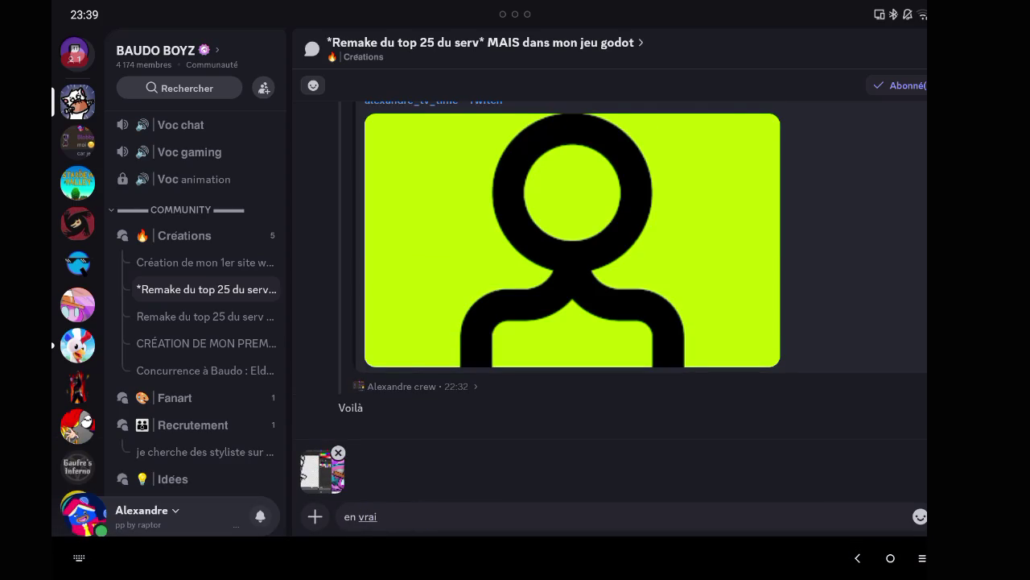
{"action": "key", "text": "Return"}
Step: Go to the Général channel and open its details and member list
{"action": "scroll", "coordinate": [197, 306], "scroll_direction": "up", "scroll_amount": 5}
{"action": "left_click", "coordinate": [179, 218]}
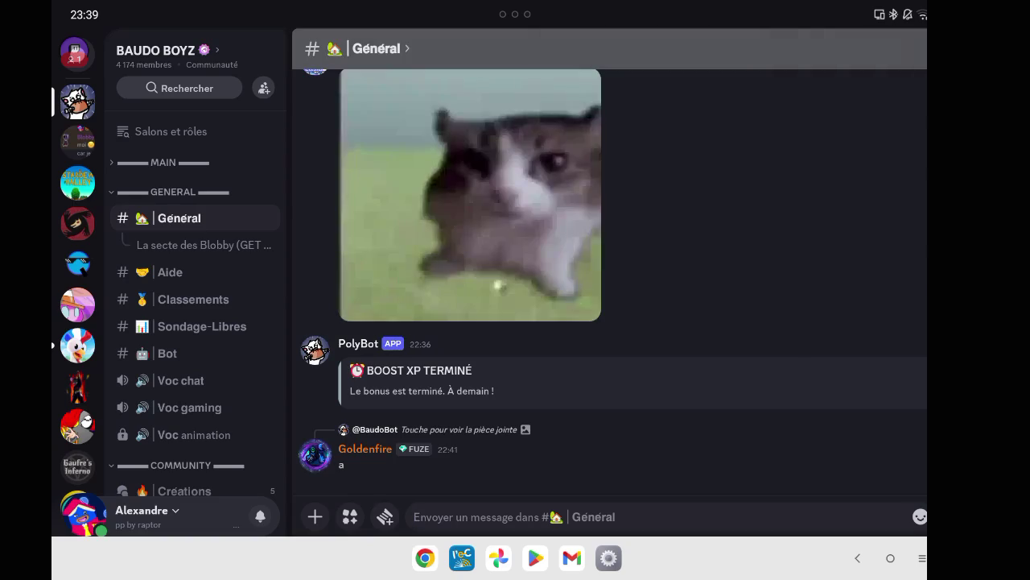
{"action": "left_click", "coordinate": [375, 49]}
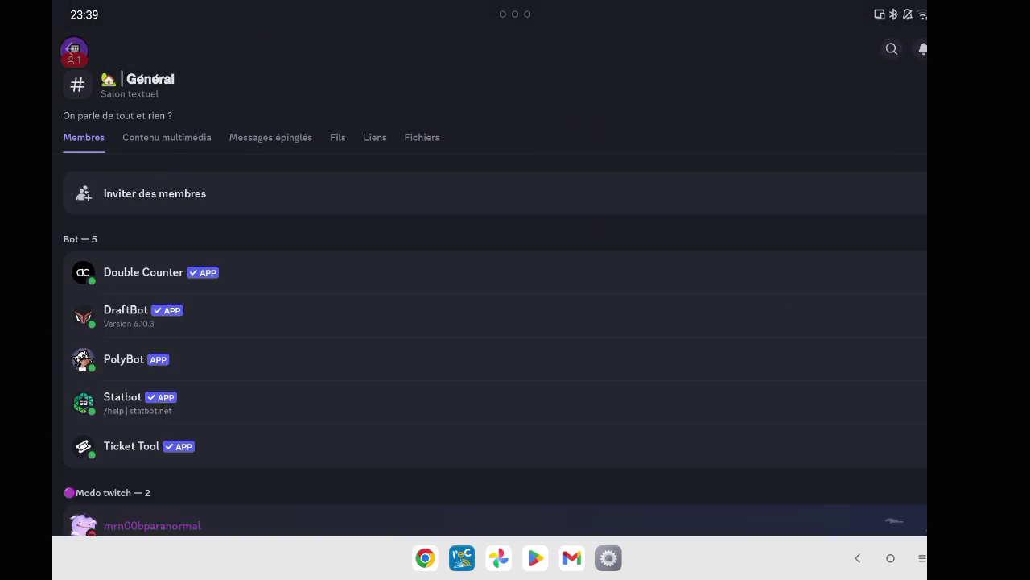
Step: Browse the Général member list and search it for 'lim'
{"action": "scroll", "coordinate": [495, 344], "scroll_direction": "down", "scroll_amount": 3}
{"action": "left_click", "coordinate": [241, 241]}
{"action": "left_click_drag", "start_coordinate": [242, 322], "coordinate": [725, 322]}
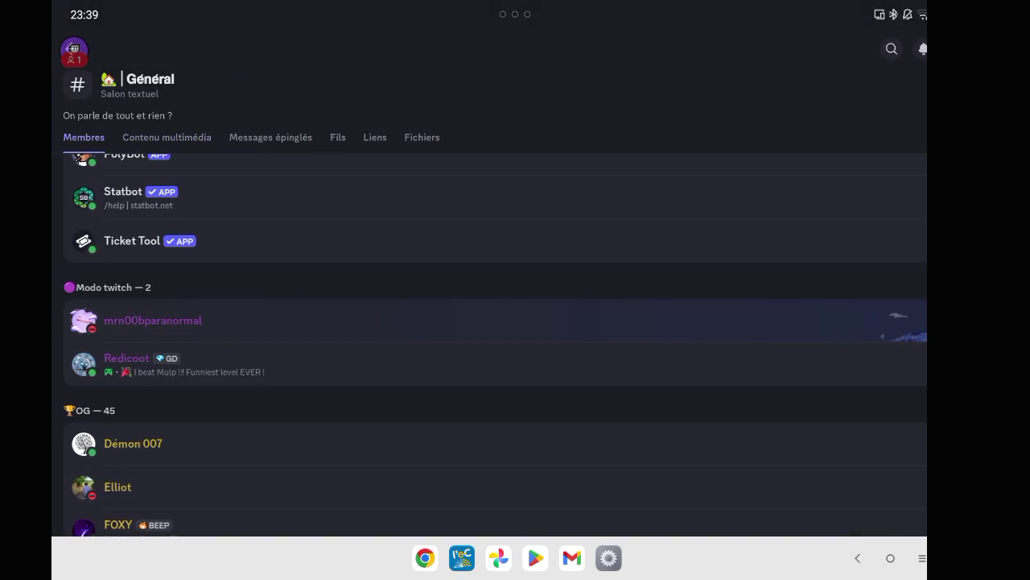
{"action": "scroll", "coordinate": [495, 322], "scroll_direction": "down", "scroll_amount": 2}
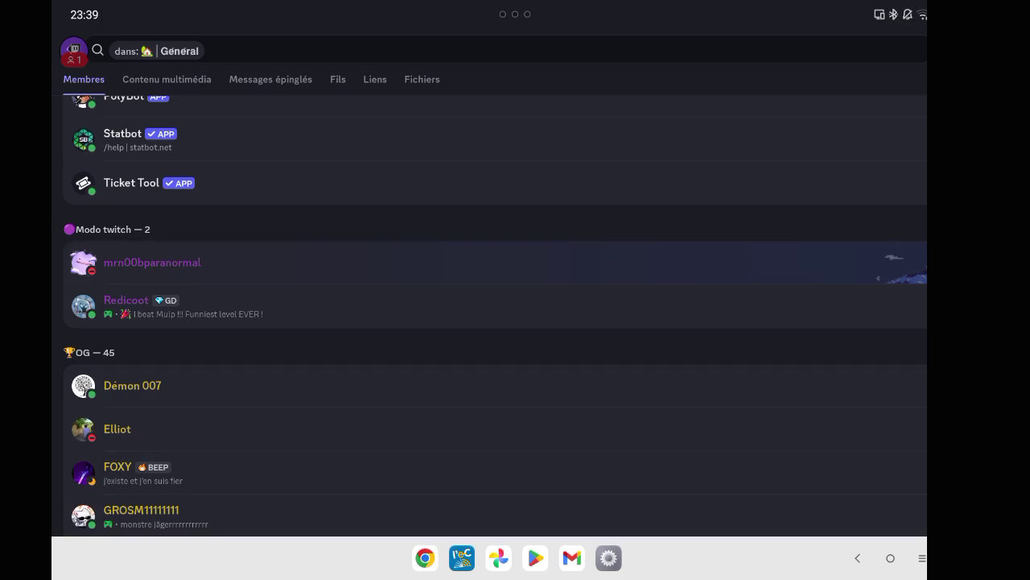
{"action": "type", "text": "lim"}
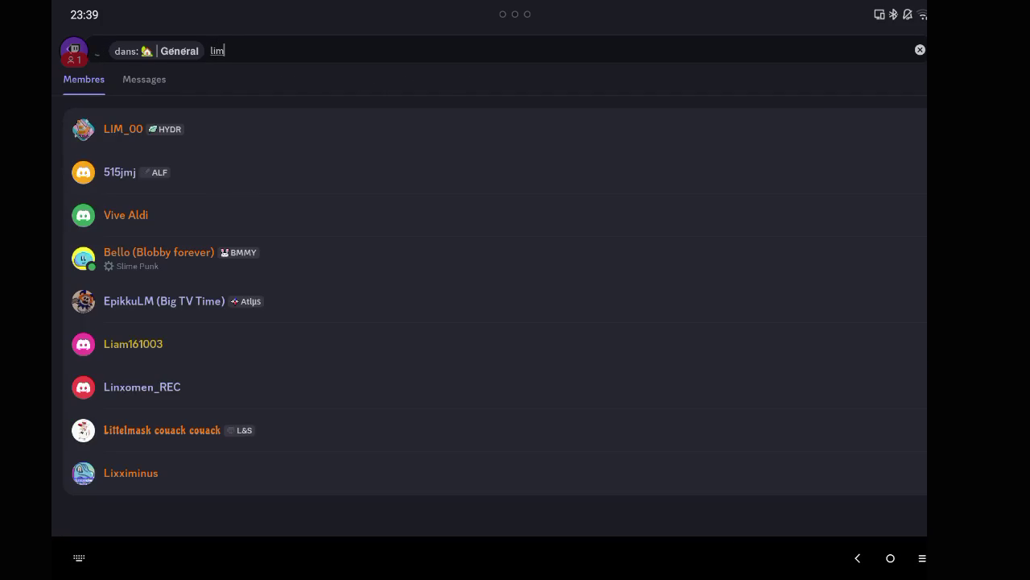
Step: View the first matching member's profile, back out, and show the recent apps overview
{"action": "left_click", "coordinate": [123, 129]}
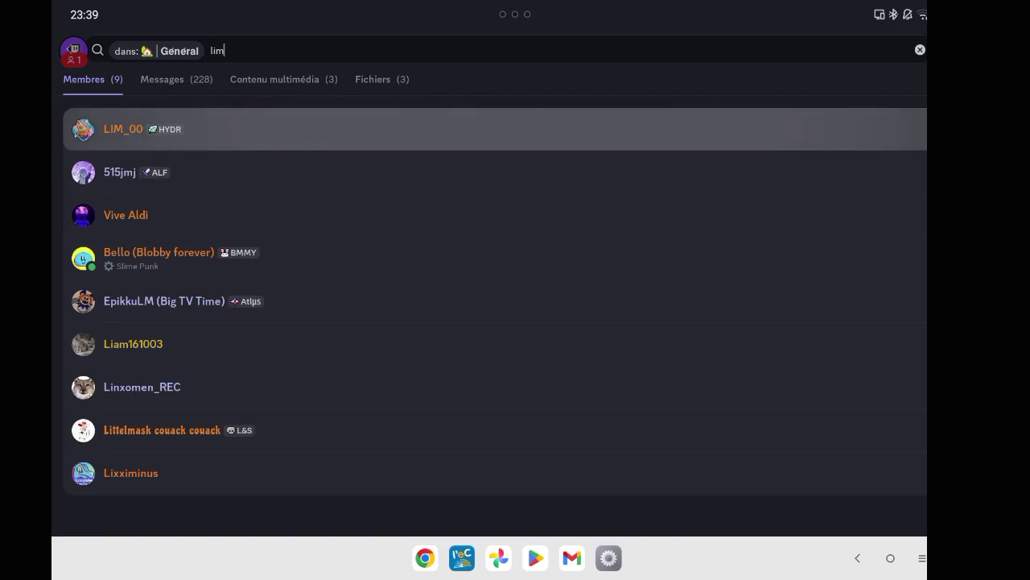
{"action": "key", "text": "Escape"}
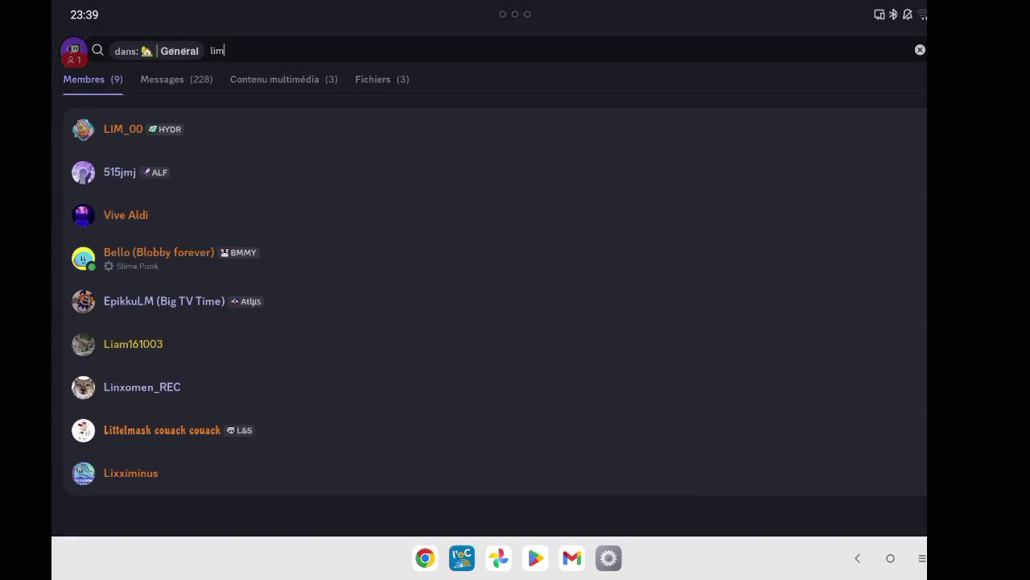
{"action": "key", "text": "Escape"}
{"action": "left_click", "coordinate": [921, 558]}
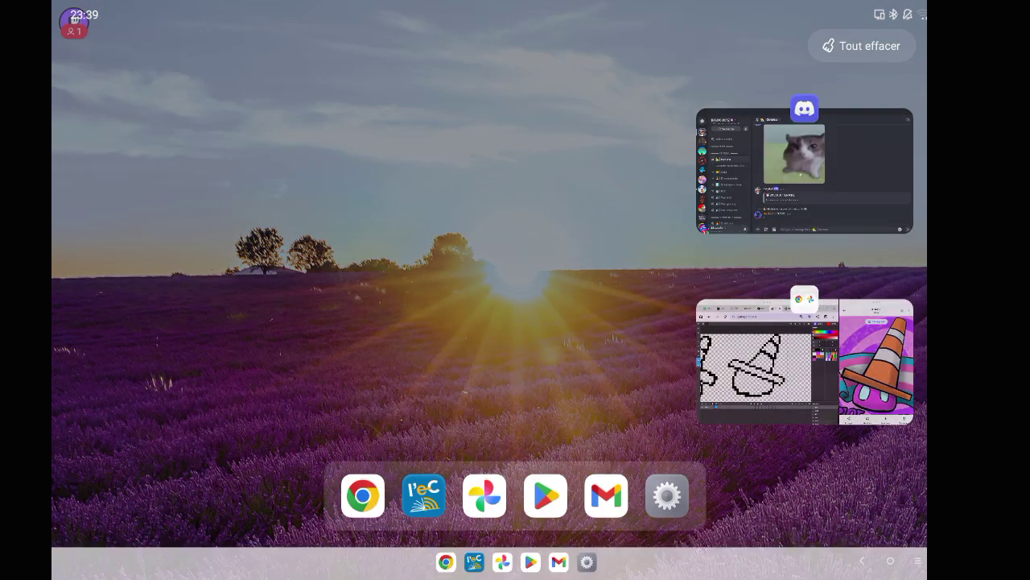
Step: Back in Sprite Paint, bucket-fill the cone's tip, body and brim orange
{"action": "left_click", "coordinate": [805, 362]}
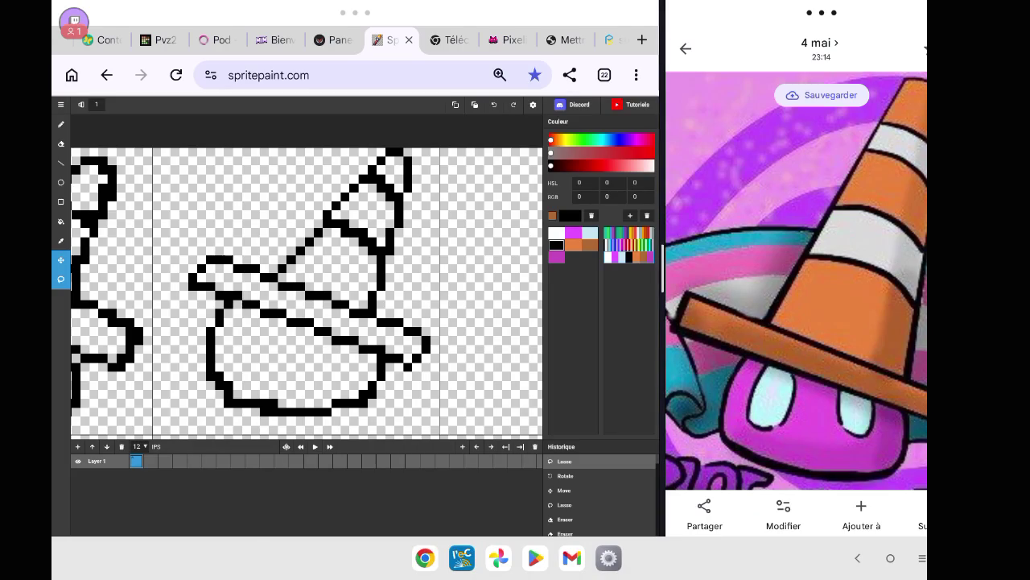
{"action": "left_click", "coordinate": [573, 245]}
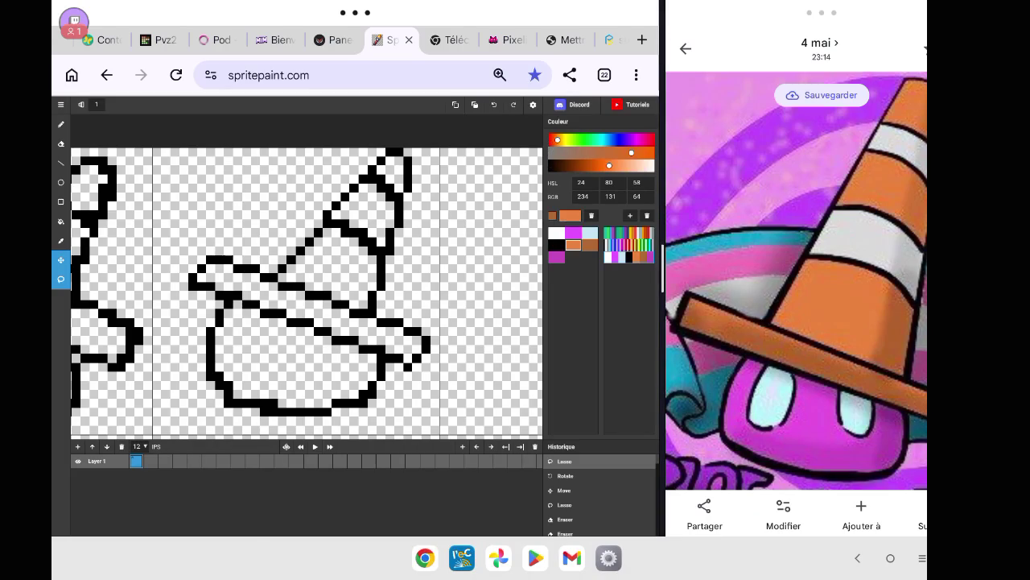
{"action": "left_click", "coordinate": [60, 144]}
{"action": "left_click", "coordinate": [60, 221]}
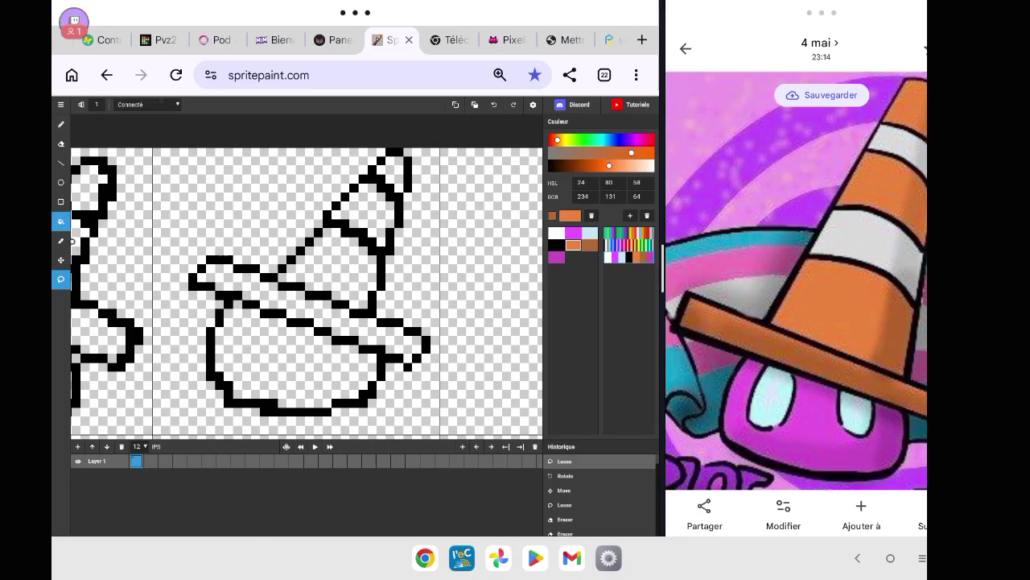
{"action": "left_click", "coordinate": [395, 182]}
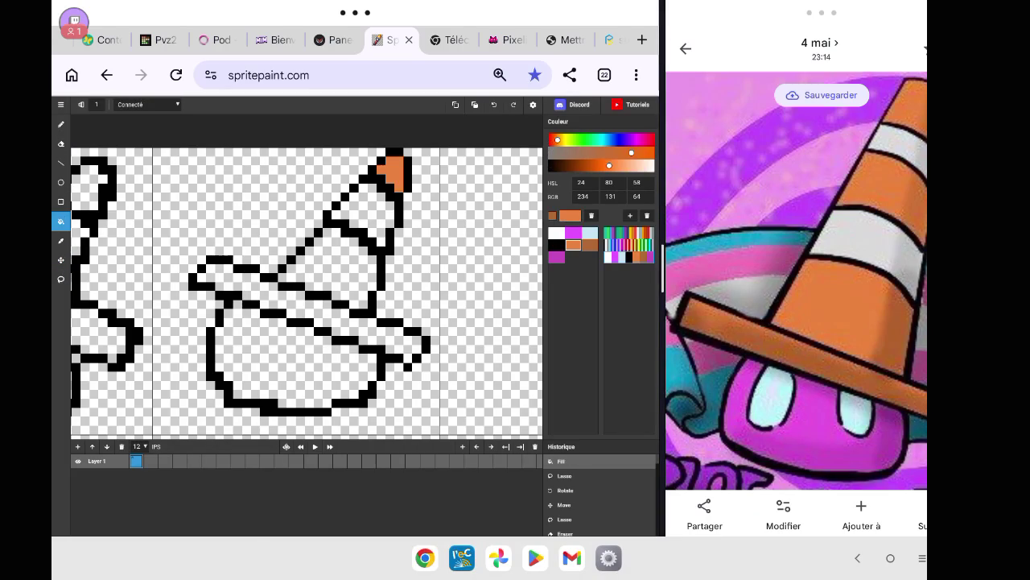
{"action": "left_click", "coordinate": [336, 283]}
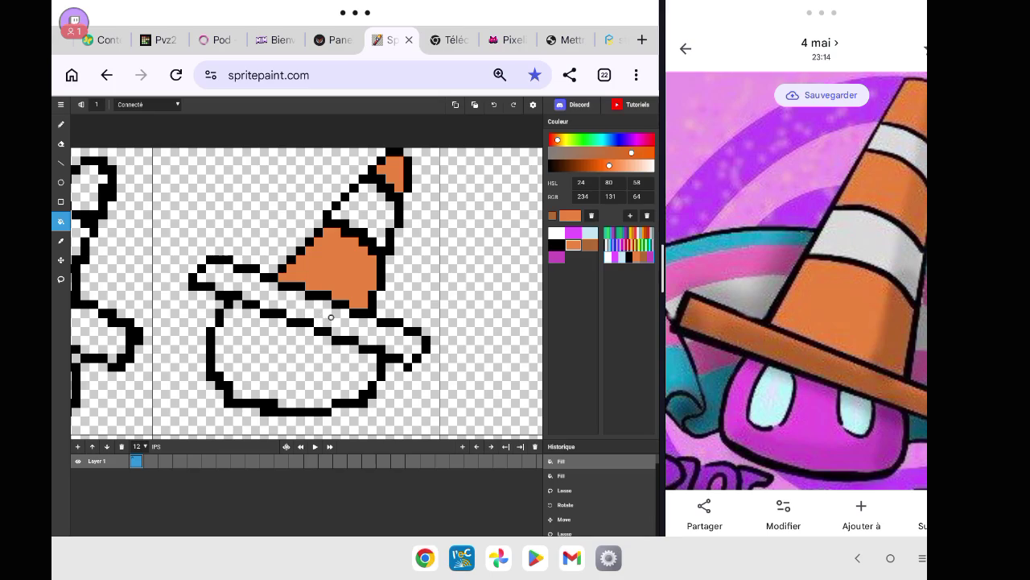
{"action": "left_click", "coordinate": [334, 318]}
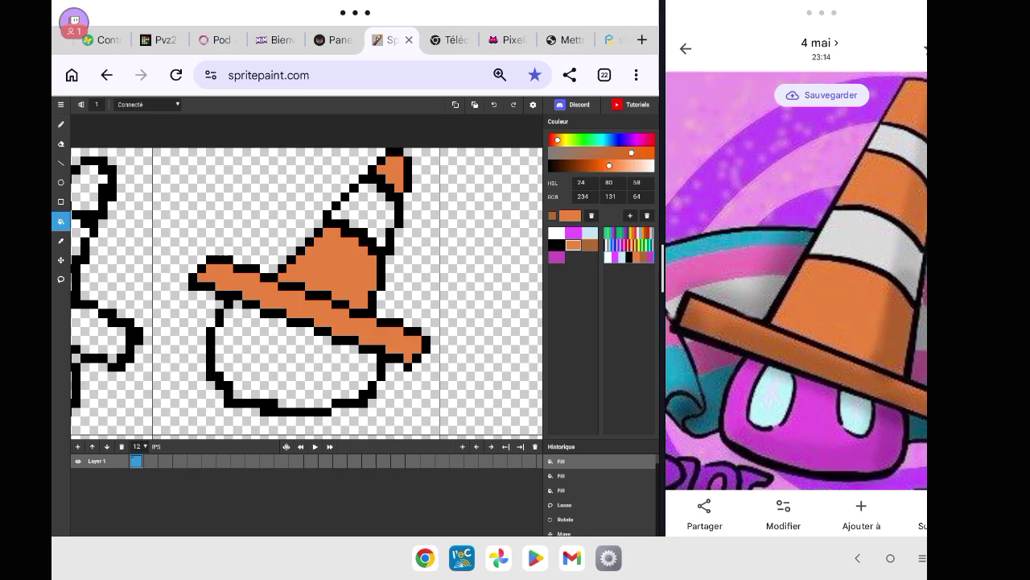
Step: Fill the stripe band below the cone tip white
{"action": "left_click", "coordinate": [555, 233]}
{"action": "left_click", "coordinate": [373, 212]}
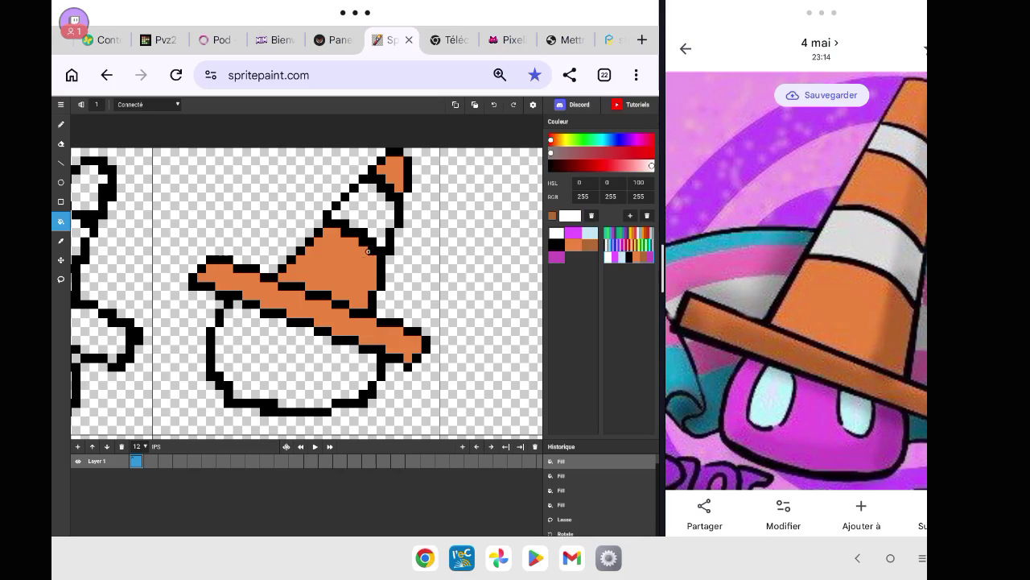
{"action": "left_click", "coordinate": [376, 223]}
{"action": "left_click", "coordinate": [365, 220]}
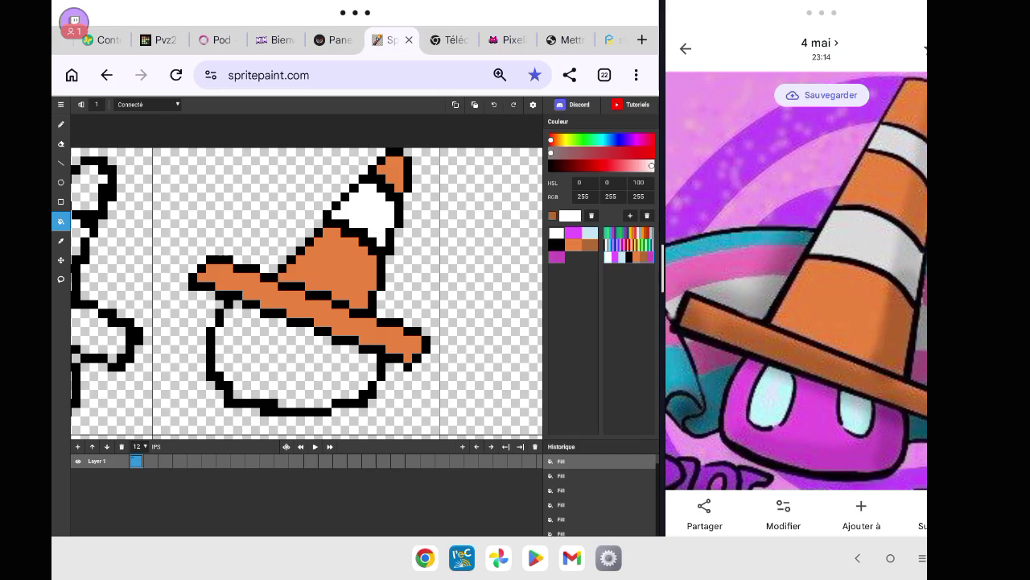
Step: Bucket-fill the blob's body magenta
{"action": "left_click", "coordinate": [574, 236]}
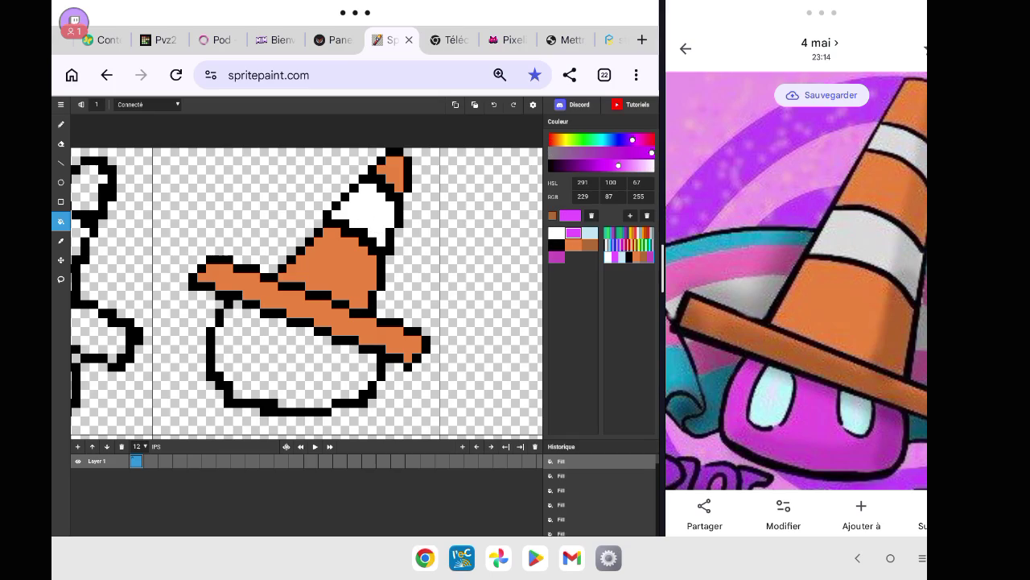
{"action": "left_click", "coordinate": [338, 385]}
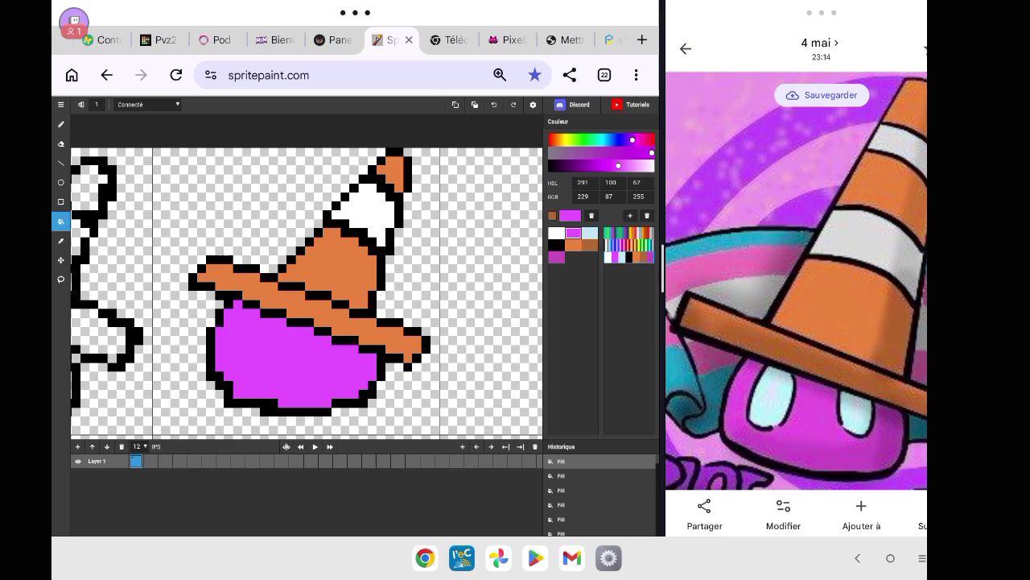
{"action": "left_click", "coordinate": [61, 124]}
{"action": "left_click", "coordinate": [556, 257]}
Step: Paint darker magenta shading along the body's bottom, right edge and under the brim
{"action": "mouse_move", "coordinate": [348, 347]}
{"action": "left_mouse_down"}
{"action": "mouse_move", "coordinate": [354, 388]}
{"action": "mouse_move", "coordinate": [322, 399]}
{"action": "left_mouse_up"}
{"action": "left_click", "coordinate": [329, 396]}
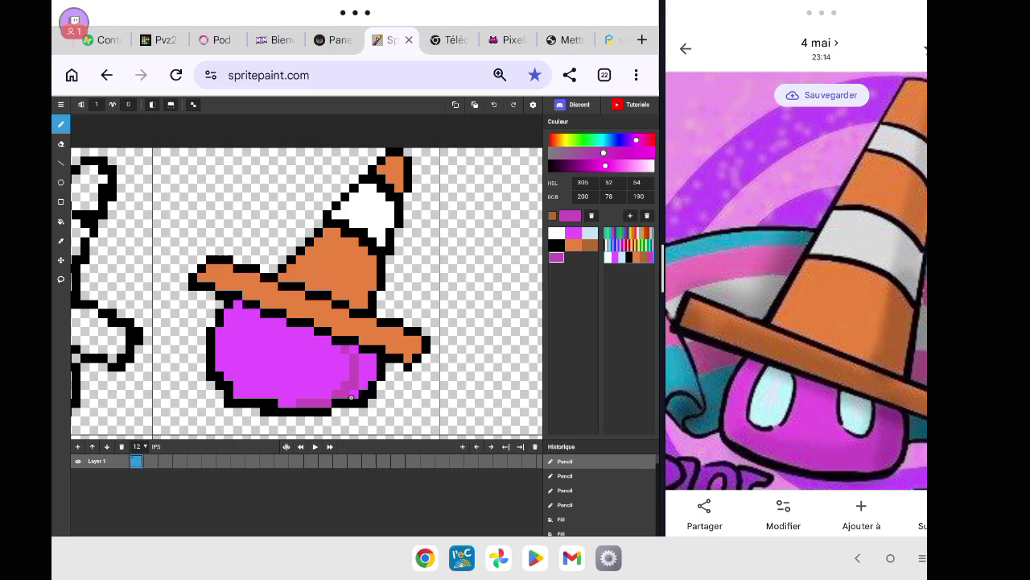
{"action": "left_click", "coordinate": [326, 396]}
{"action": "left_click_drag", "start_coordinate": [354, 395], "coordinate": [371, 357]}
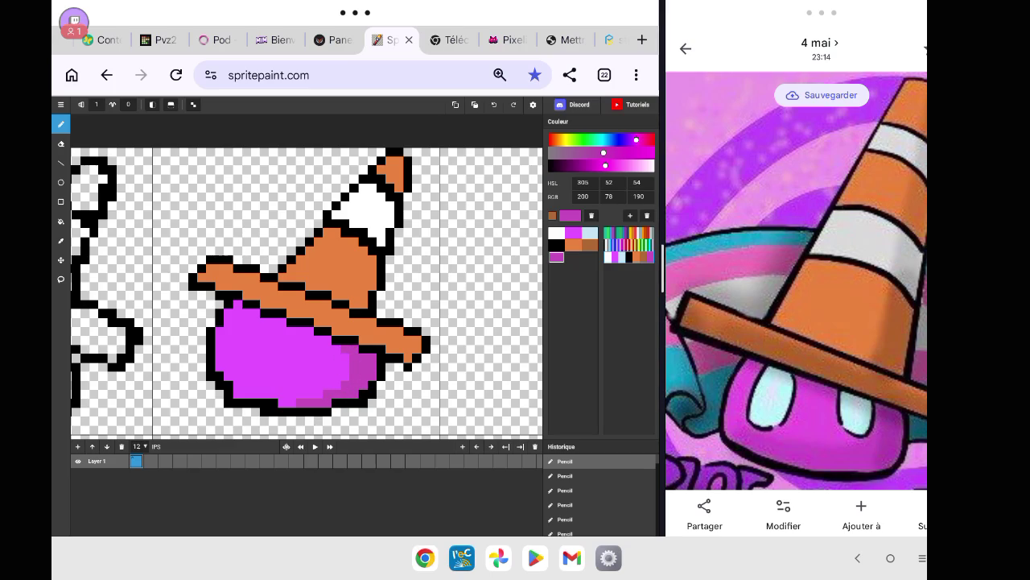
{"action": "left_click", "coordinate": [299, 332]}
{"action": "left_click", "coordinate": [283, 323]}
Step: Repaint the bottom and lower-right shading with bright magenta
{"action": "left_click", "coordinate": [571, 234]}
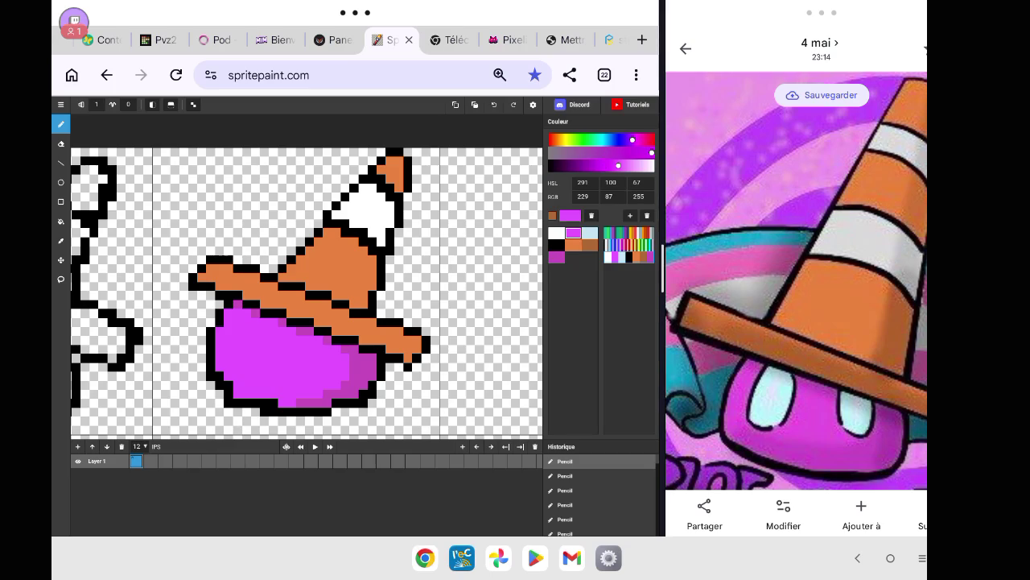
{"action": "left_click_drag", "start_coordinate": [314, 402], "coordinate": [341, 392]}
{"action": "mouse_move", "coordinate": [357, 389]}
{"action": "left_mouse_down"}
{"action": "mouse_move", "coordinate": [315, 405]}
{"action": "mouse_move", "coordinate": [364, 376]}
{"action": "left_mouse_up"}
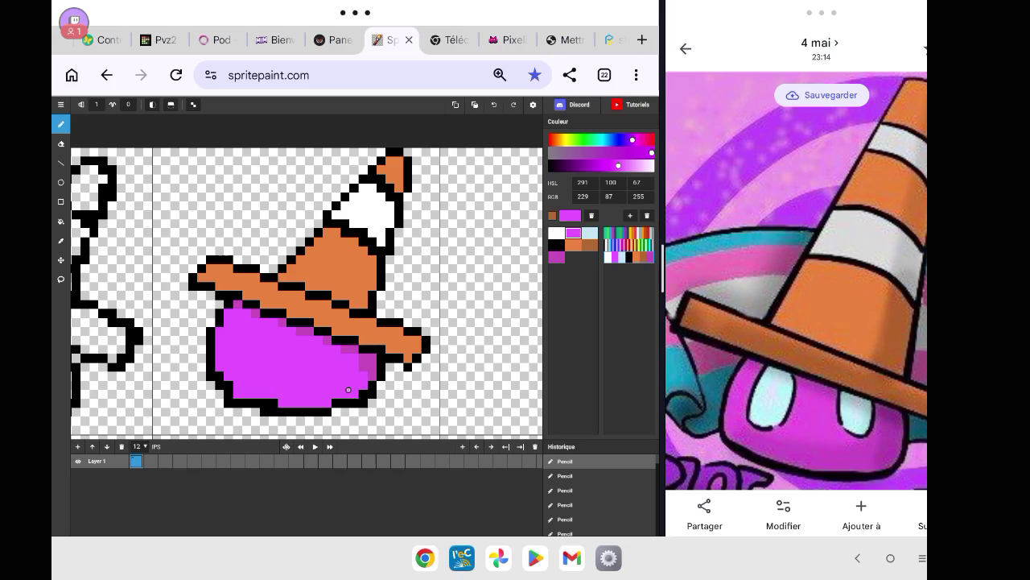
{"action": "left_click", "coordinate": [364, 369]}
Step: Draw two light-blue eye shapes on the blob's body below the brim
{"action": "left_click", "coordinate": [590, 233]}
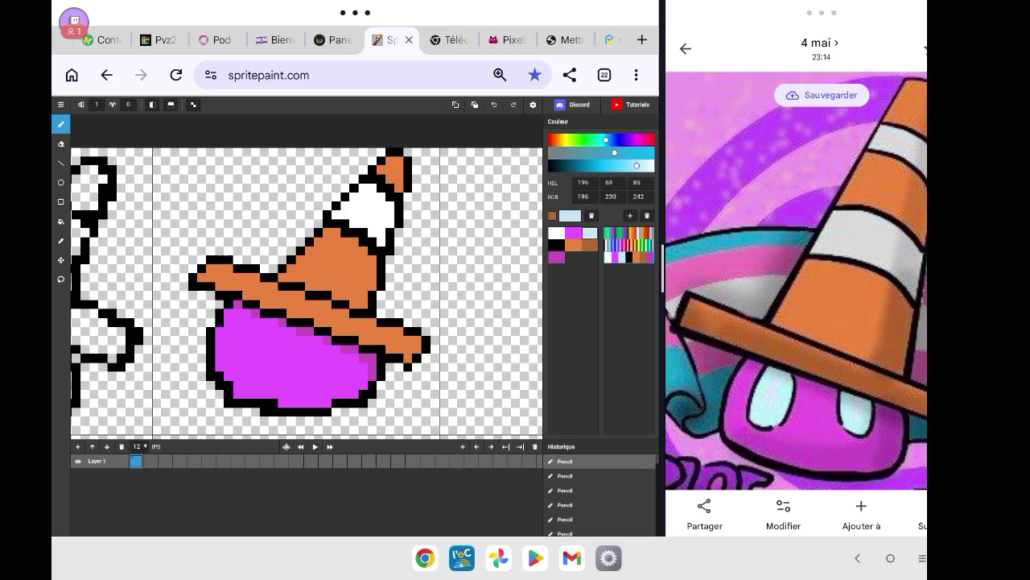
{"action": "mouse_move", "coordinate": [265, 314]}
{"action": "left_mouse_down"}
{"action": "mouse_move", "coordinate": [247, 351]}
{"action": "mouse_move", "coordinate": [268, 367]}
{"action": "mouse_move", "coordinate": [273, 322]}
{"action": "mouse_move", "coordinate": [267, 349]}
{"action": "mouse_move", "coordinate": [246, 330]}
{"action": "mouse_move", "coordinate": [259, 358]}
{"action": "mouse_move", "coordinate": [273, 332]}
{"action": "mouse_move", "coordinate": [272, 356]}
{"action": "mouse_move", "coordinate": [319, 346]}
{"action": "mouse_move", "coordinate": [319, 370]}
{"action": "mouse_move", "coordinate": [338, 376]}
{"action": "mouse_move", "coordinate": [346, 353]}
{"action": "mouse_move", "coordinate": [337, 364]}
{"action": "mouse_move", "coordinate": [322, 351]}
{"action": "mouse_move", "coordinate": [309, 359]}
{"action": "mouse_move", "coordinate": [337, 359]}
{"action": "mouse_move", "coordinate": [325, 347]}
{"action": "left_mouse_up"}
{"action": "left_click", "coordinate": [309, 367]}
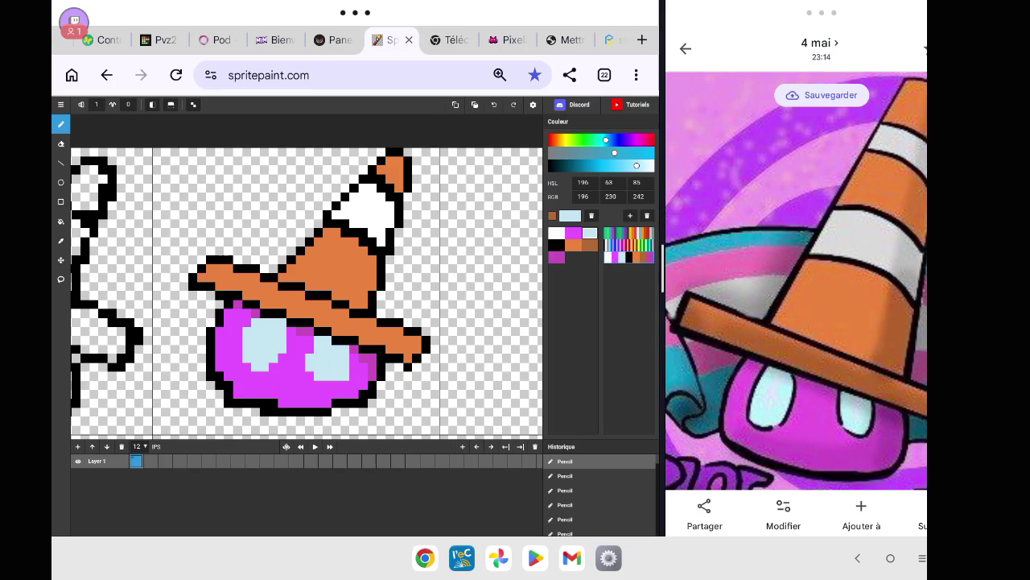
Step: Trim the eye's corner with bright and dark magenta and narrow the left eye
{"action": "left_click", "coordinate": [573, 233]}
{"action": "left_click", "coordinate": [283, 321]}
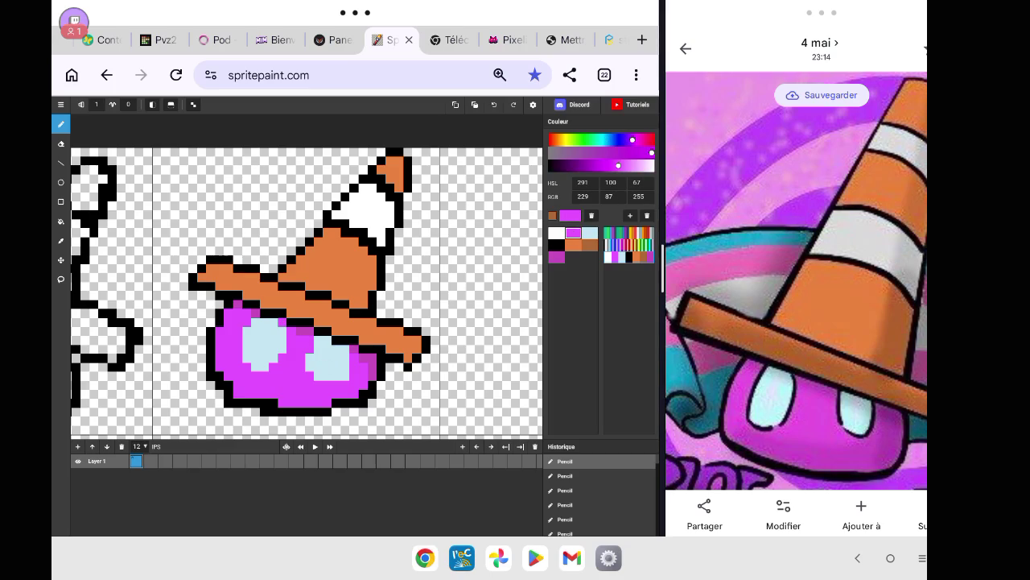
{"action": "left_click", "coordinate": [555, 258]}
{"action": "left_click", "coordinate": [284, 323]}
{"action": "left_click", "coordinate": [573, 233]}
{"action": "mouse_move", "coordinate": [282, 338]}
{"action": "left_mouse_down"}
{"action": "mouse_move", "coordinate": [274, 322]}
{"action": "mouse_move", "coordinate": [270, 362]}
{"action": "left_mouse_up"}
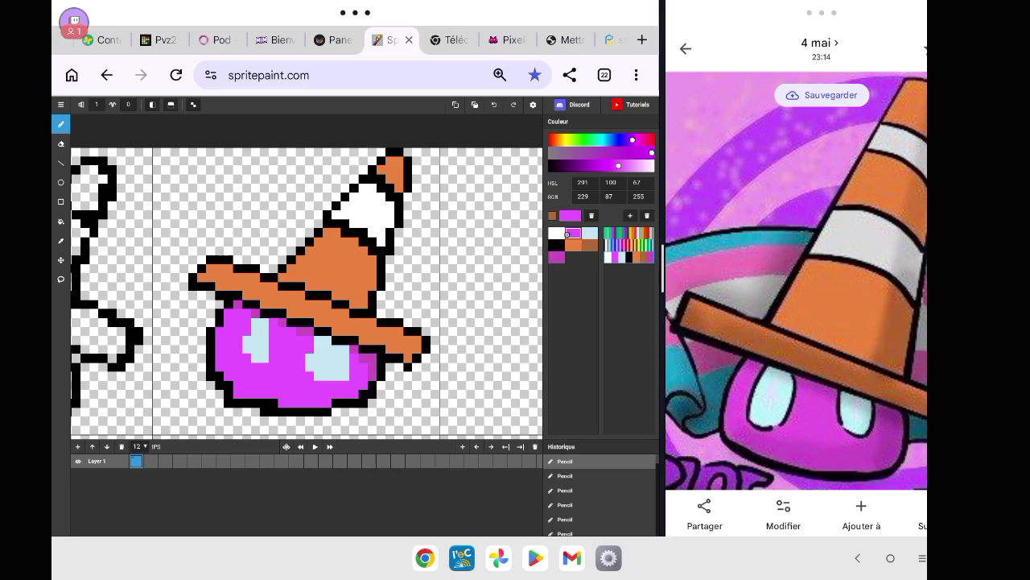
Step: Touch up a left-eye pixel in light blue, then choose black as the paint colour
{"action": "left_click", "coordinate": [591, 237]}
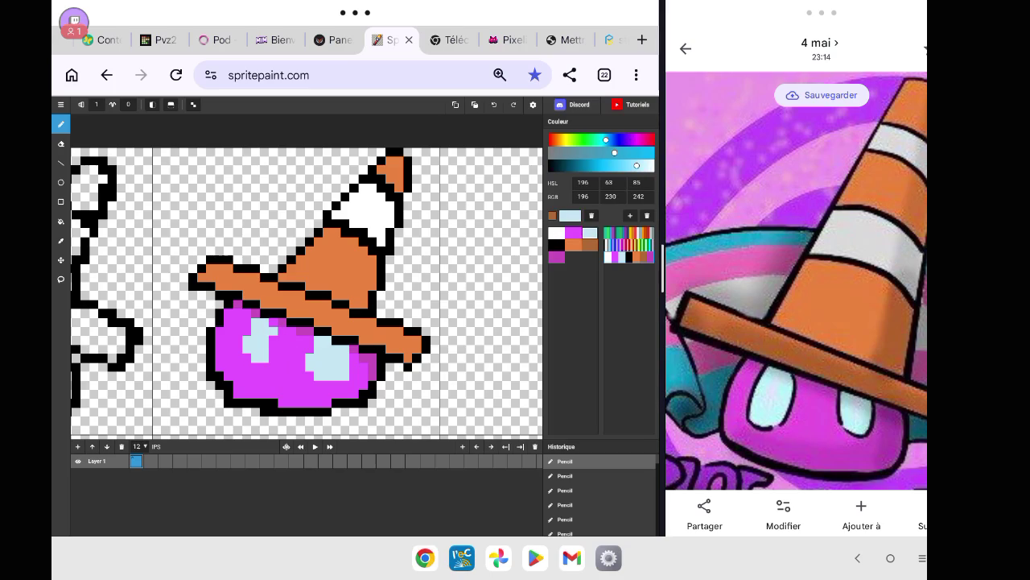
{"action": "left_click", "coordinate": [273, 350]}
{"action": "left_click", "coordinate": [556, 244]}
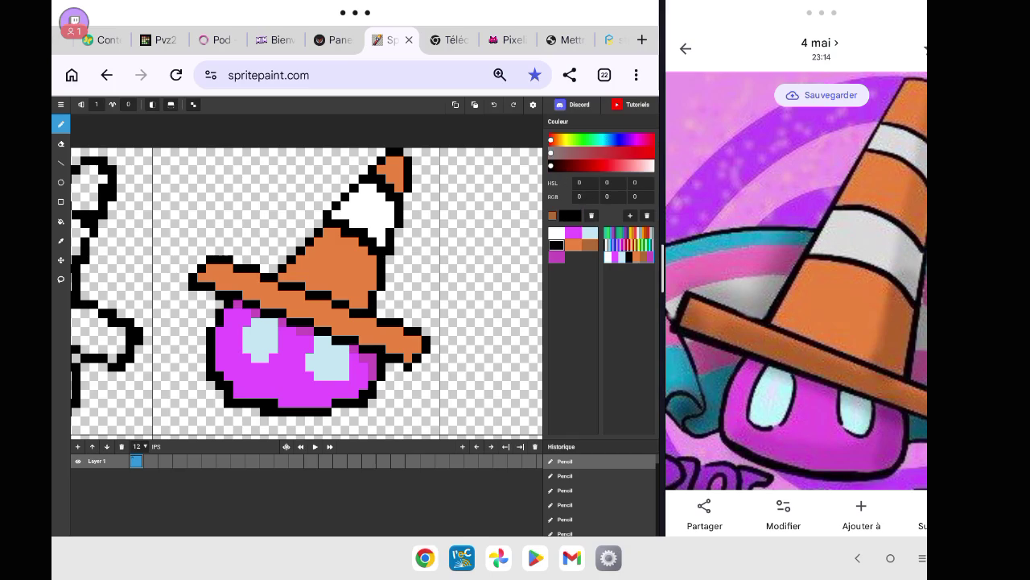
{"action": "left_click", "coordinate": [578, 197]}
{"action": "type", "text": "30"}
{"action": "key", "text": "Tab"}
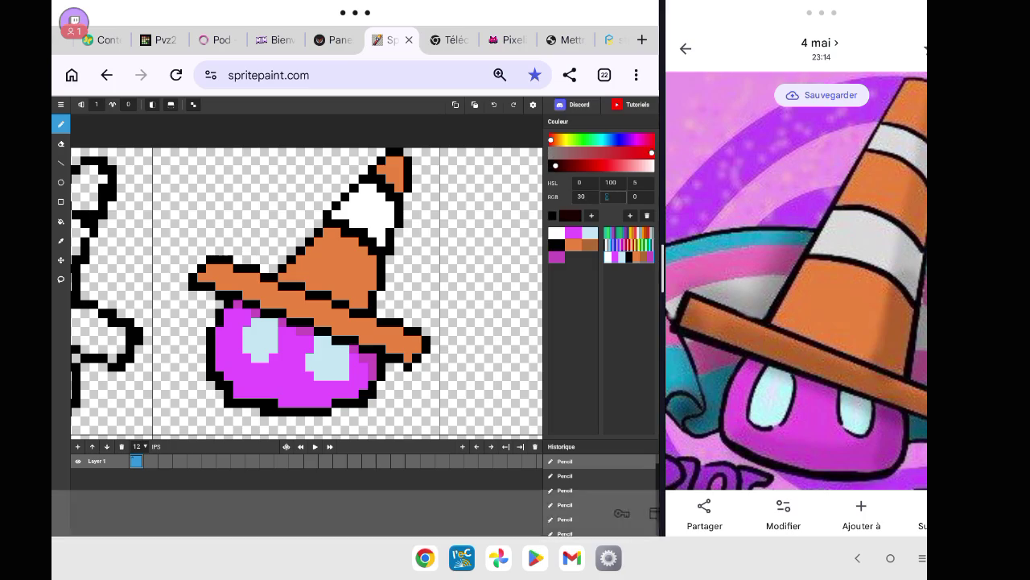
{"action": "type", "text": "30"}
{"action": "key", "text": "Tab"}
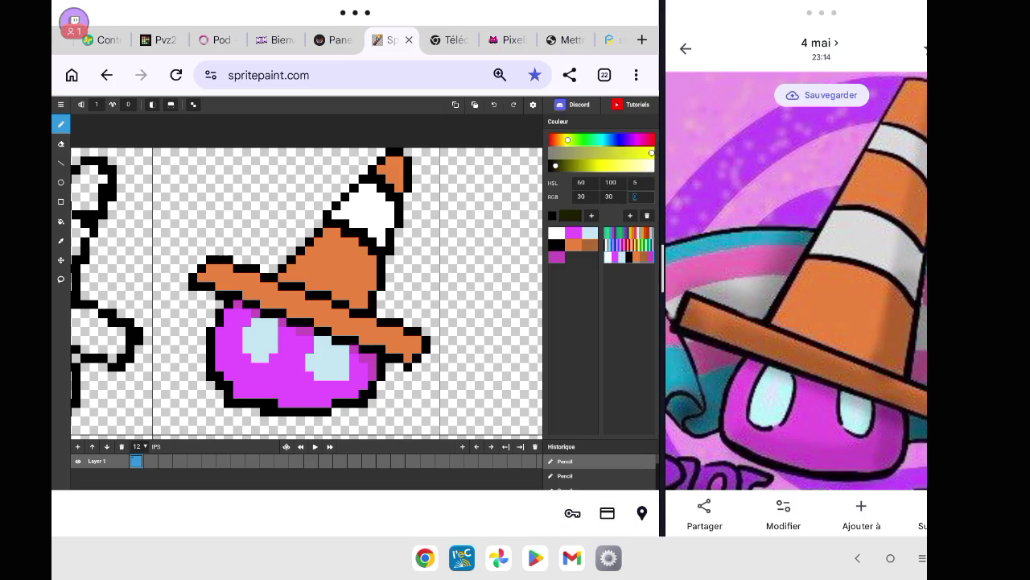
{"action": "type", "text": "30"}
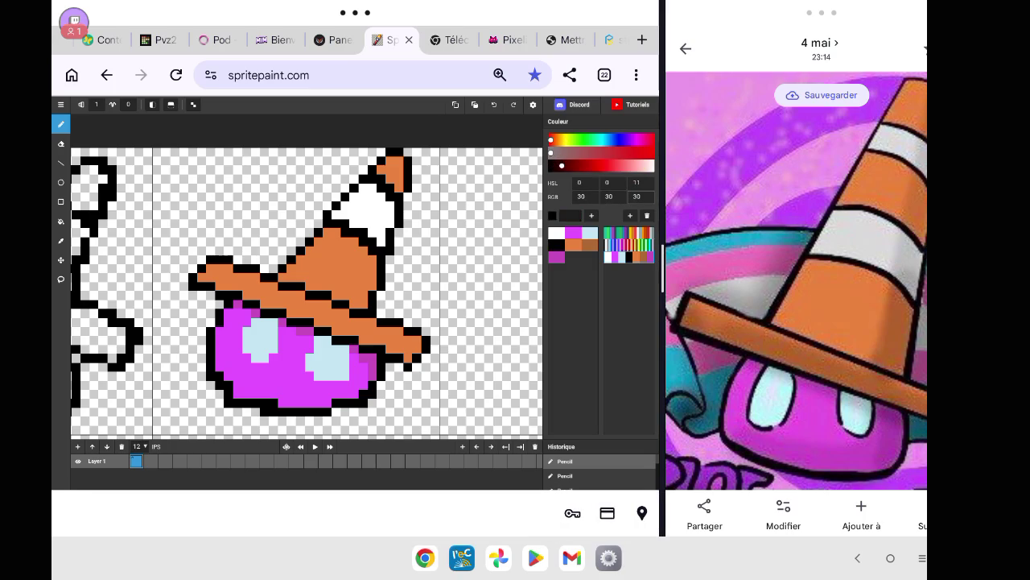
{"action": "left_click", "coordinate": [270, 325]}
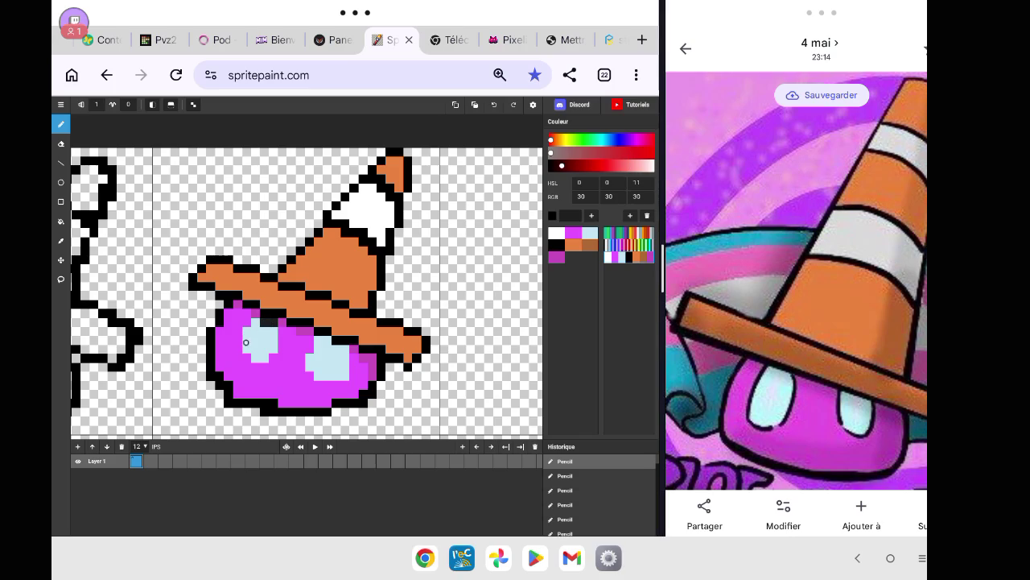
{"action": "left_click", "coordinate": [494, 105]}
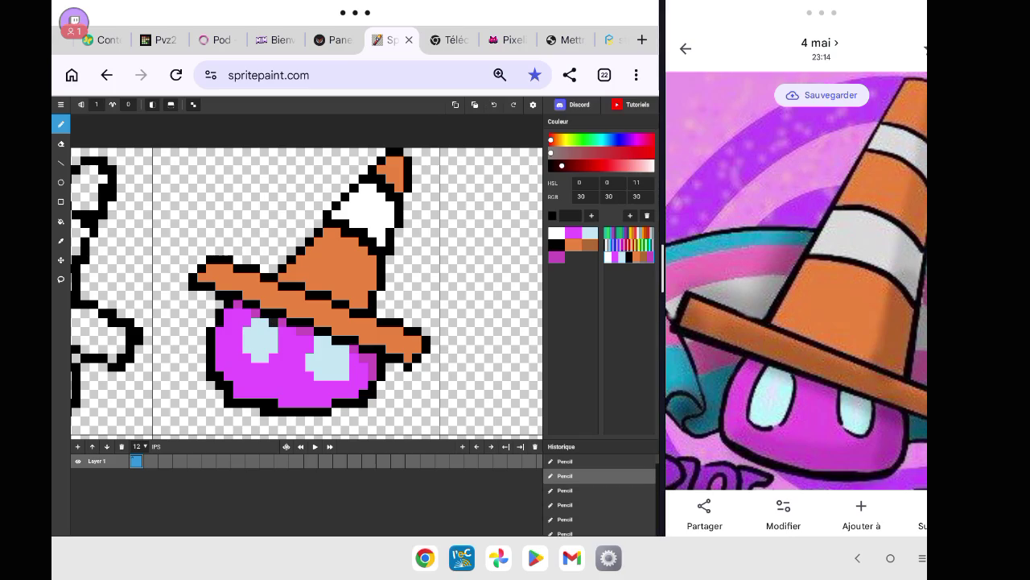
{"action": "left_click", "coordinate": [251, 318]}
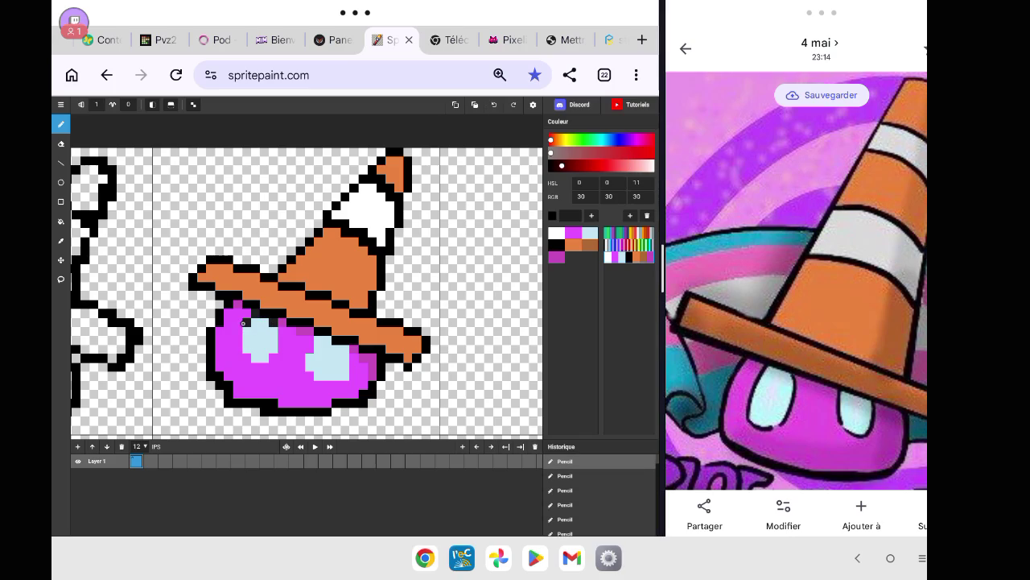
{"action": "left_click_drag", "start_coordinate": [239, 332], "coordinate": [250, 355]}
{"action": "left_click", "coordinate": [253, 364]}
{"action": "mouse_move", "coordinate": [275, 356]}
{"action": "left_mouse_down"}
{"action": "mouse_move", "coordinate": [262, 369]}
{"action": "mouse_move", "coordinate": [281, 330]}
{"action": "left_mouse_up"}
{"action": "left_click", "coordinate": [494, 107]}
{"action": "left_click", "coordinate": [494, 107]}
{"action": "left_click", "coordinate": [494, 111]}
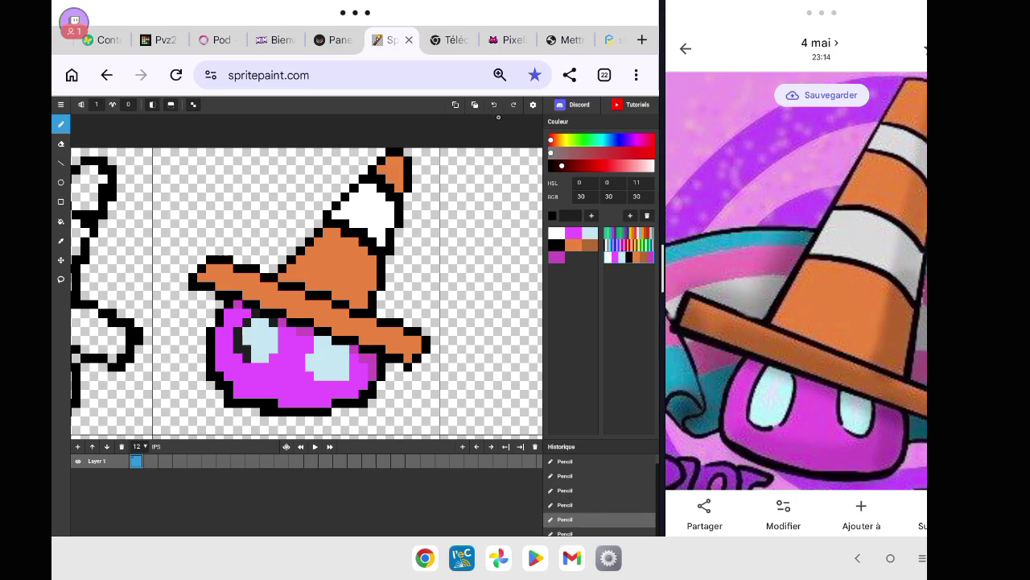
{"action": "left_click", "coordinate": [495, 108]}
{"action": "left_click", "coordinate": [495, 110]}
{"action": "left_click", "coordinate": [495, 110]}
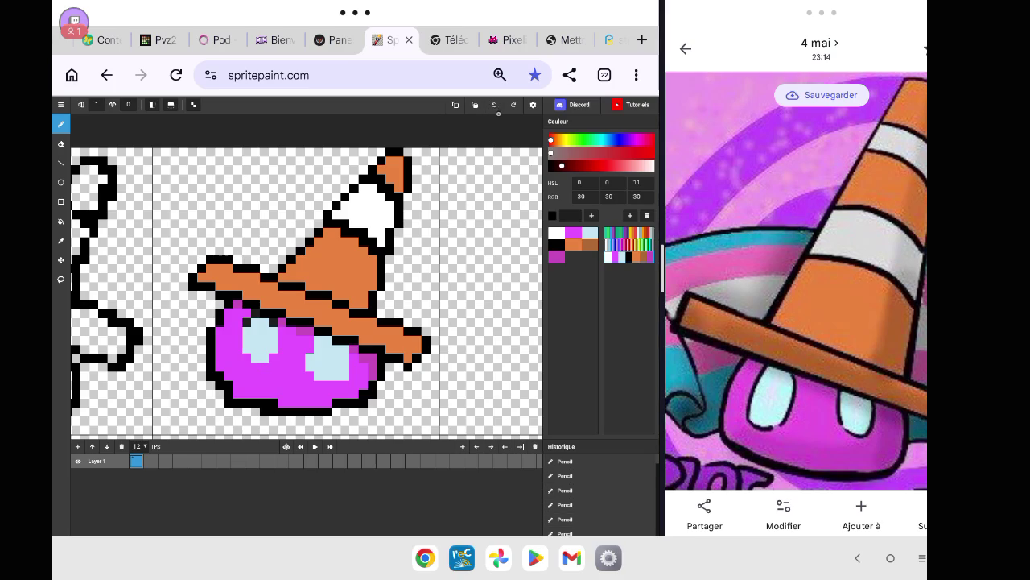
{"action": "left_click", "coordinate": [493, 107]}
{"action": "left_click", "coordinate": [492, 107]}
{"action": "left_click", "coordinate": [590, 233]}
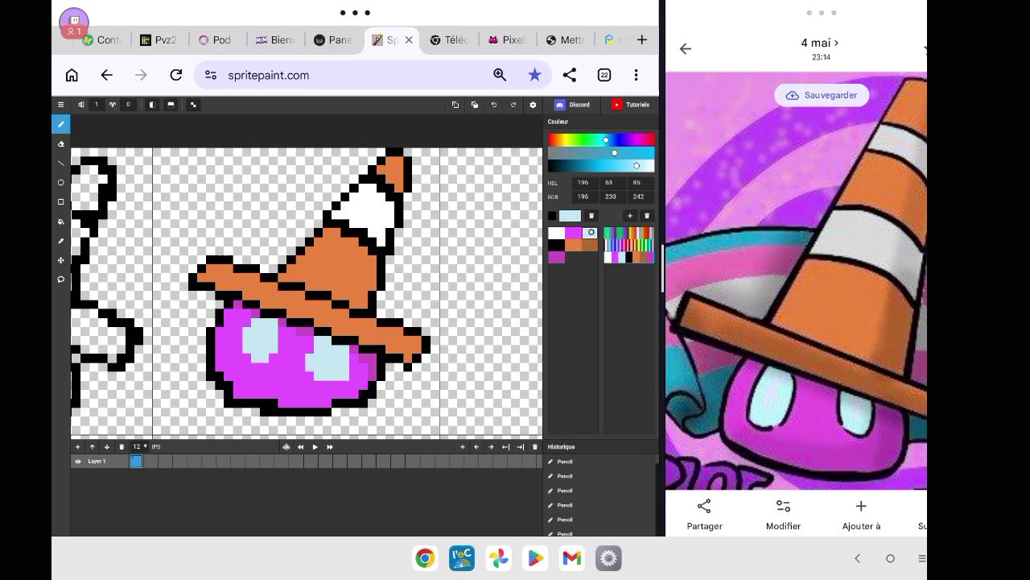
{"action": "mouse_move", "coordinate": [637, 165]}
{"action": "left_mouse_down"}
{"action": "mouse_move", "coordinate": [572, 165]}
{"action": "mouse_move", "coordinate": [617, 167]}
{"action": "left_mouse_up"}
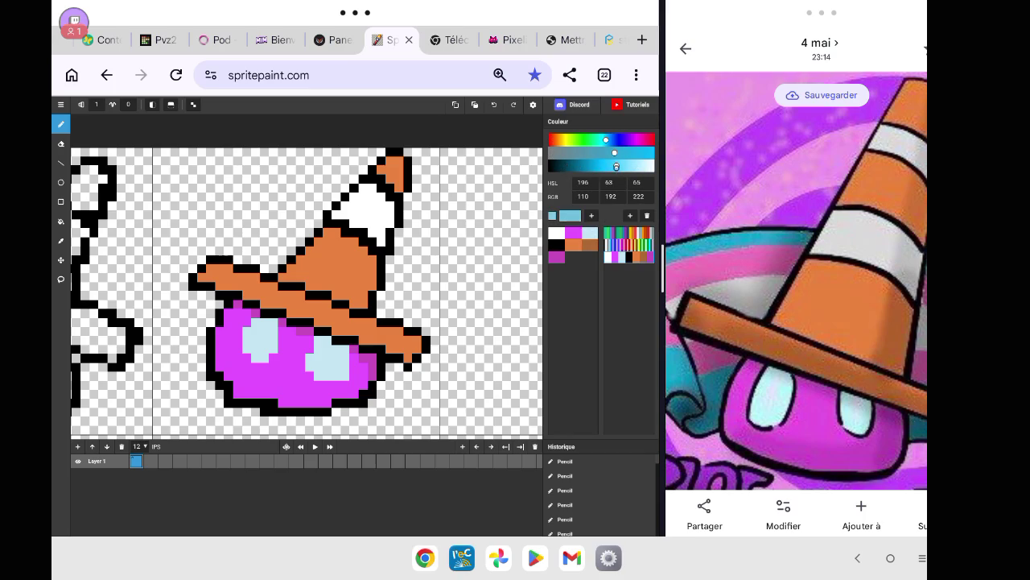
{"action": "left_click", "coordinate": [269, 322]}
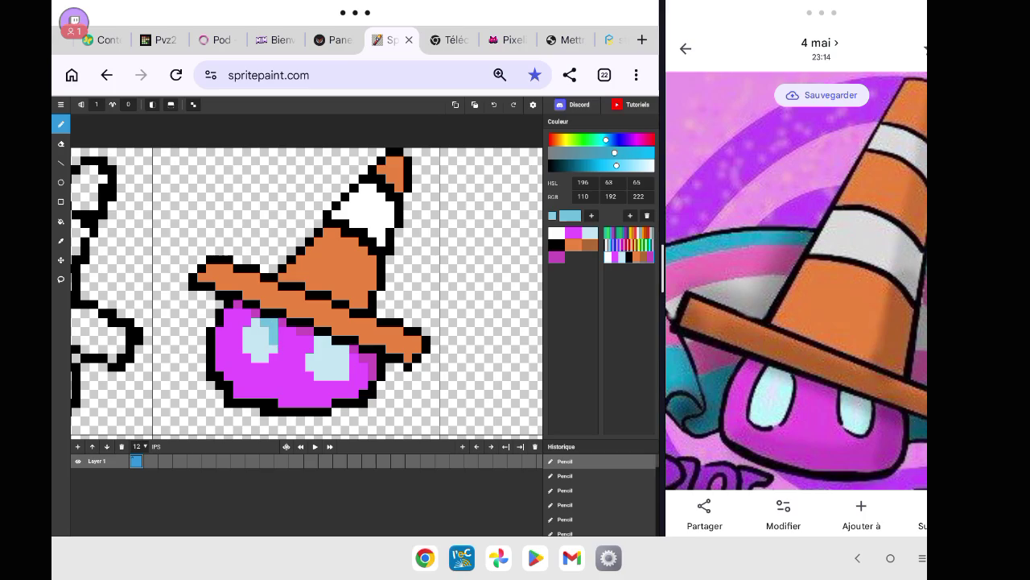
{"action": "left_click_drag", "start_coordinate": [612, 157], "coordinate": [575, 157]}
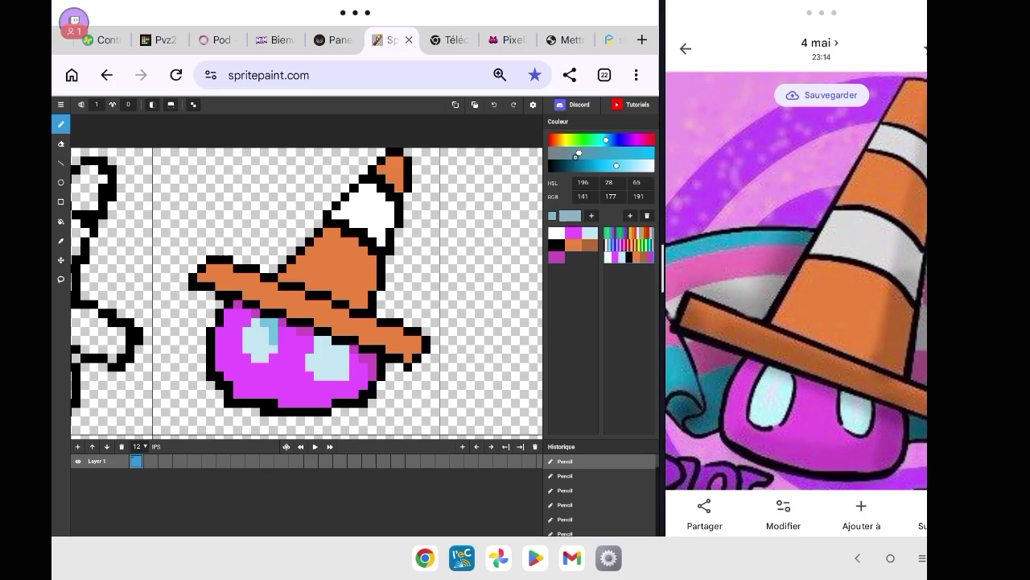
{"action": "left_click", "coordinate": [274, 334]}
{"action": "left_click", "coordinate": [494, 104]}
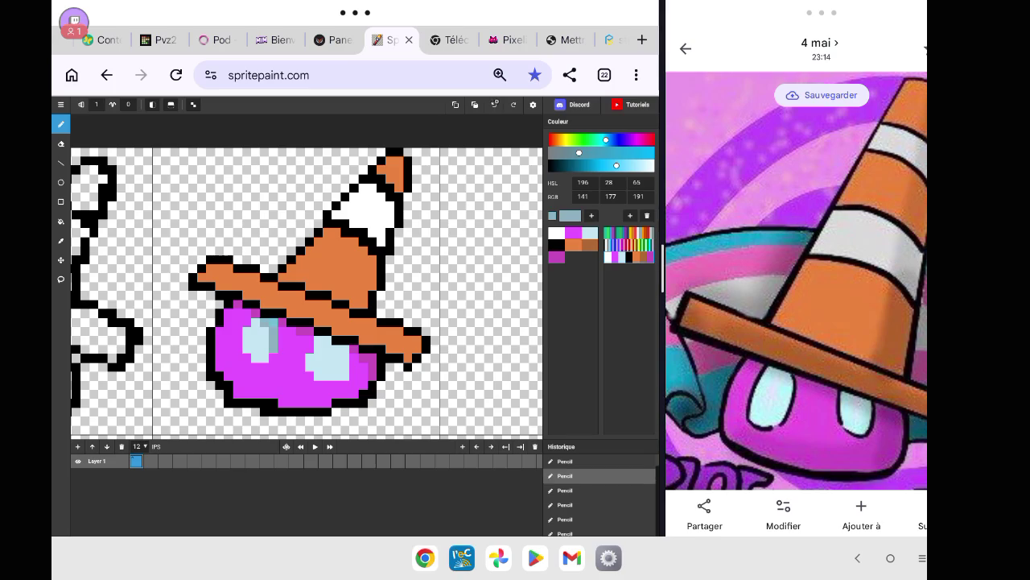
{"action": "left_click", "coordinate": [494, 104]}
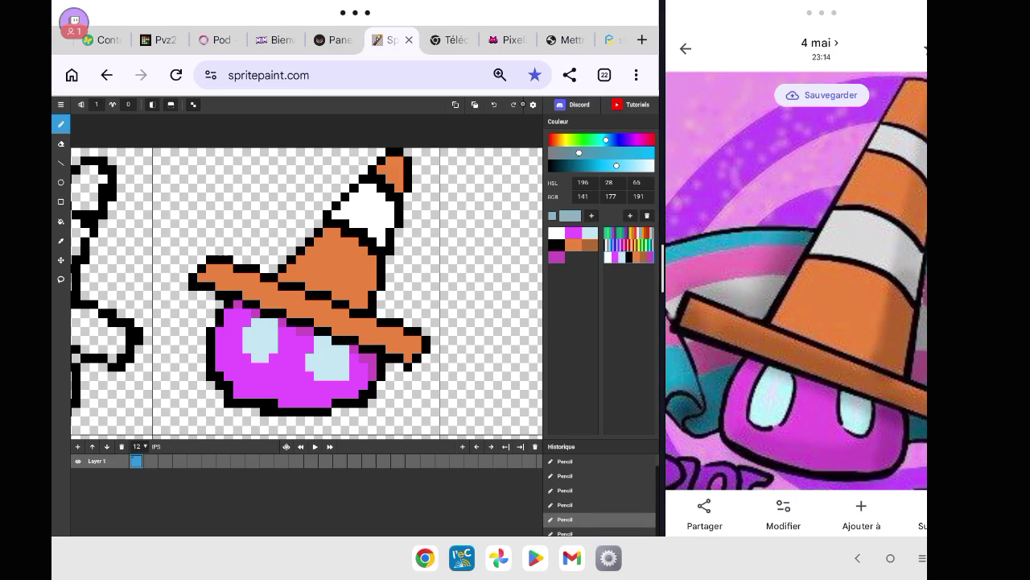
{"action": "left_click", "coordinate": [591, 243]}
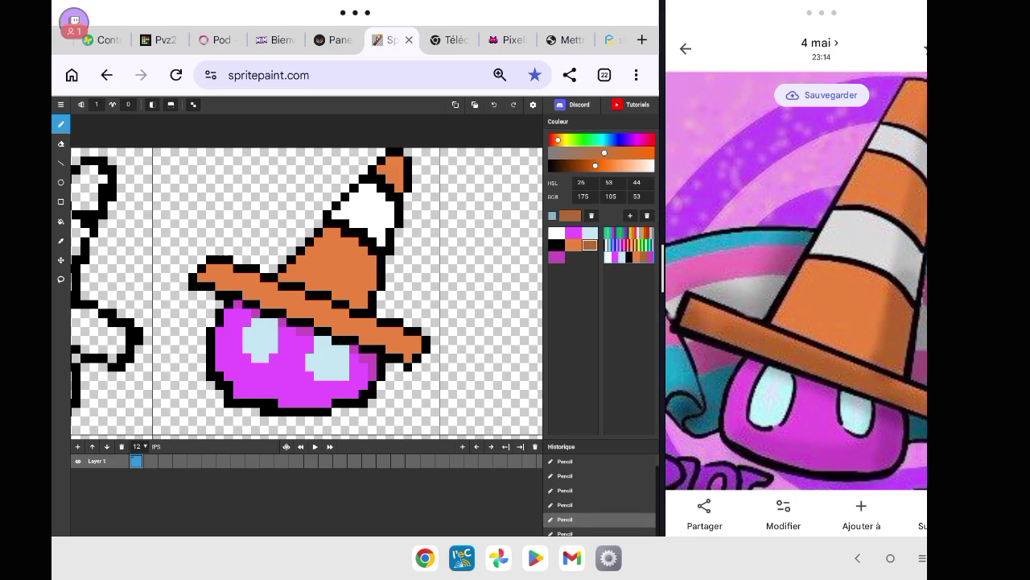
Step: Shade the cone's tip and right side in darker brown
{"action": "left_click", "coordinate": [398, 166]}
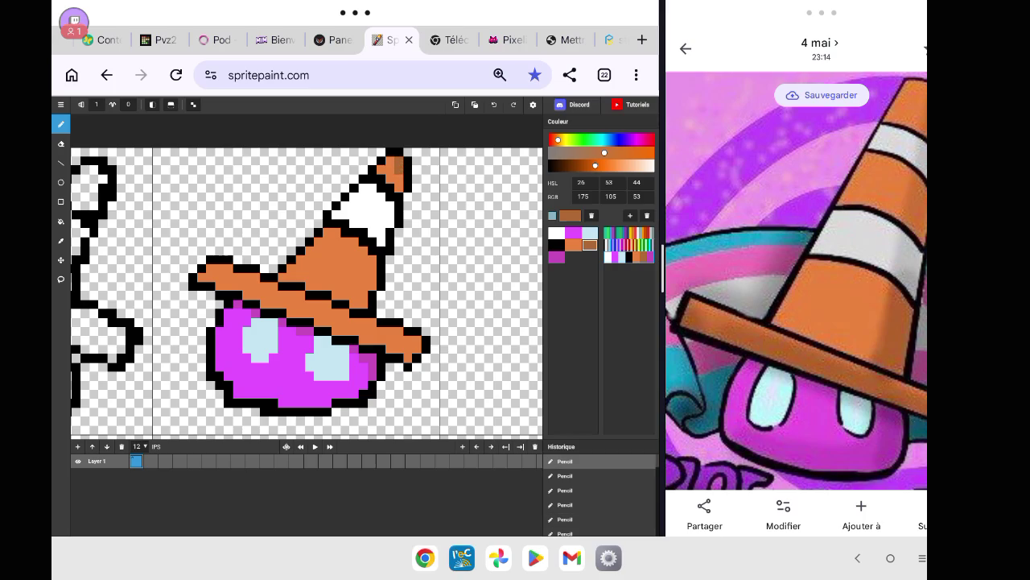
{"action": "left_click", "coordinate": [399, 188]}
{"action": "left_click", "coordinate": [372, 251]}
{"action": "left_click", "coordinate": [372, 269]}
{"action": "left_click_drag", "start_coordinate": [372, 276], "coordinate": [354, 304]}
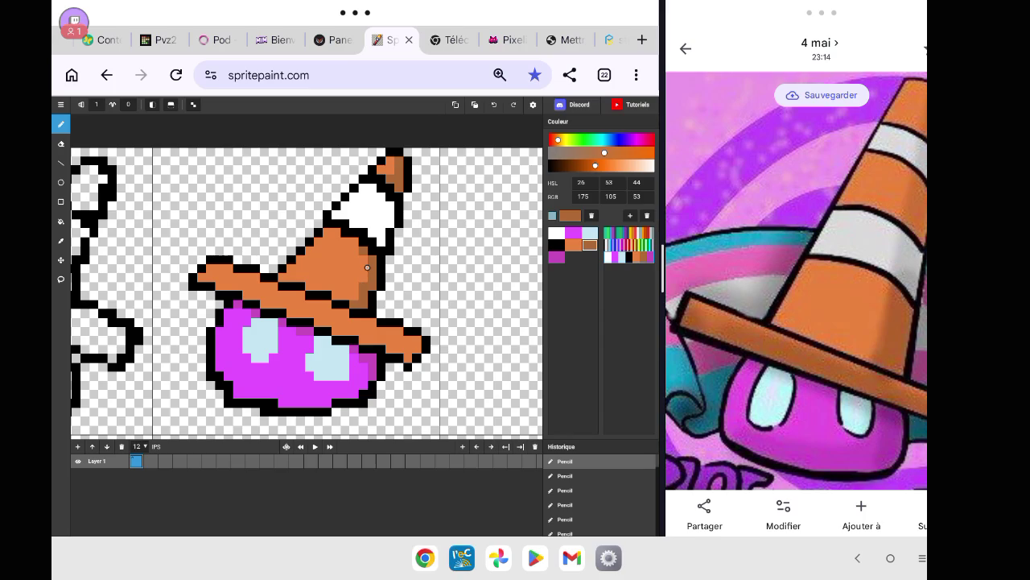
{"action": "left_click_drag", "start_coordinate": [364, 268], "coordinate": [354, 291]}
{"action": "left_click", "coordinate": [346, 295]}
Step: Fill the hat brim darker brown and pencil orange highlights along its top edge
{"action": "left_click", "coordinate": [60, 221]}
{"action": "left_click", "coordinate": [268, 304]}
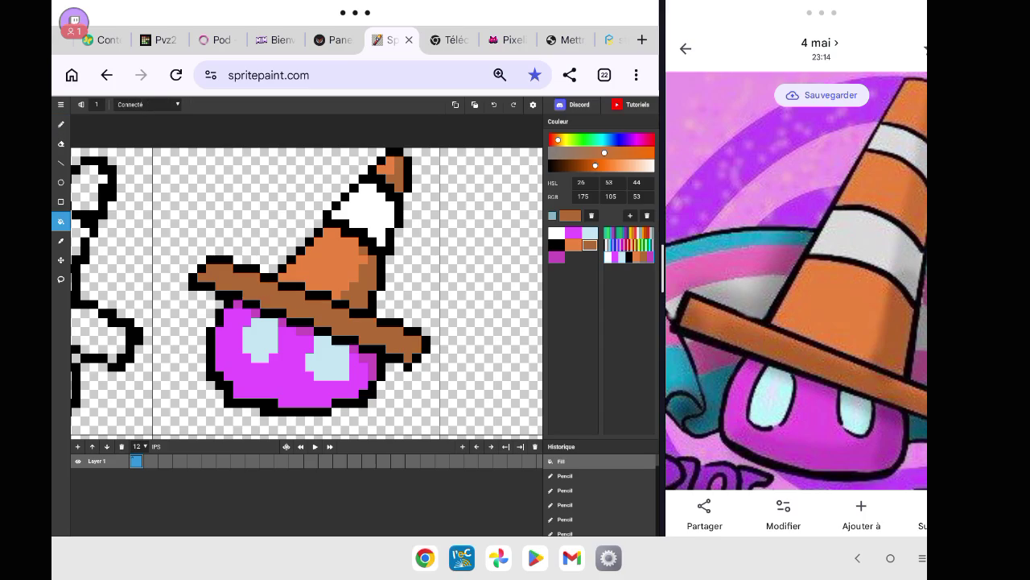
{"action": "left_click", "coordinate": [60, 124]}
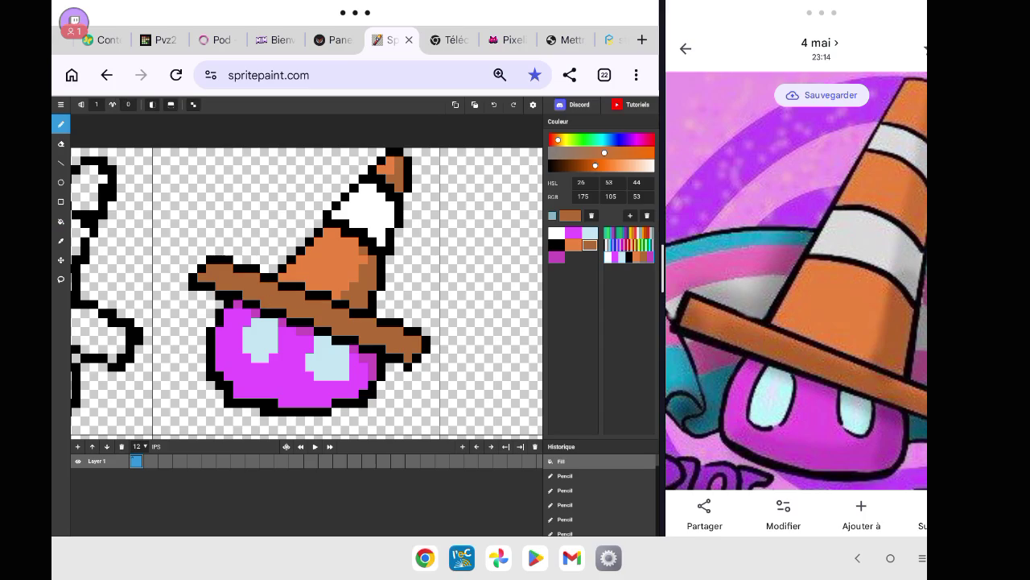
{"action": "left_click", "coordinate": [573, 244]}
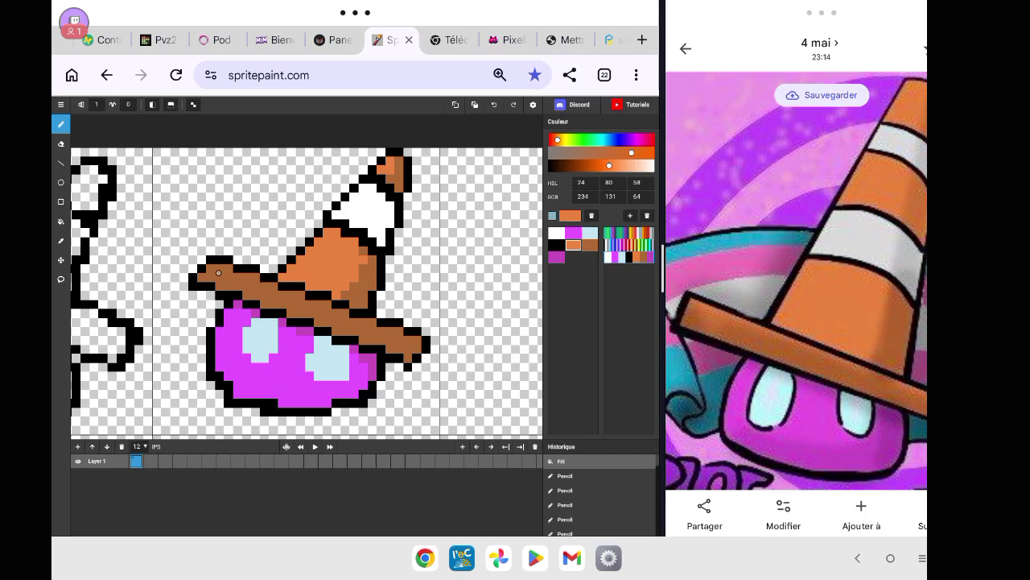
{"action": "left_click_drag", "start_coordinate": [216, 269], "coordinate": [258, 279]}
{"action": "left_click", "coordinate": [241, 275]}
{"action": "left_click", "coordinate": [249, 278]}
{"action": "left_click", "coordinate": [264, 287]}
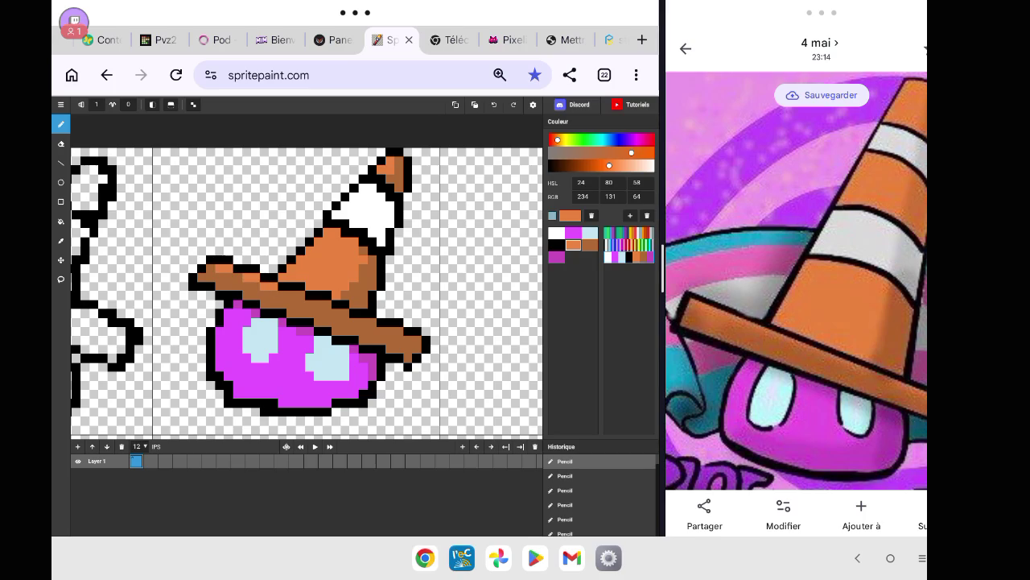
{"action": "left_click", "coordinate": [320, 305]}
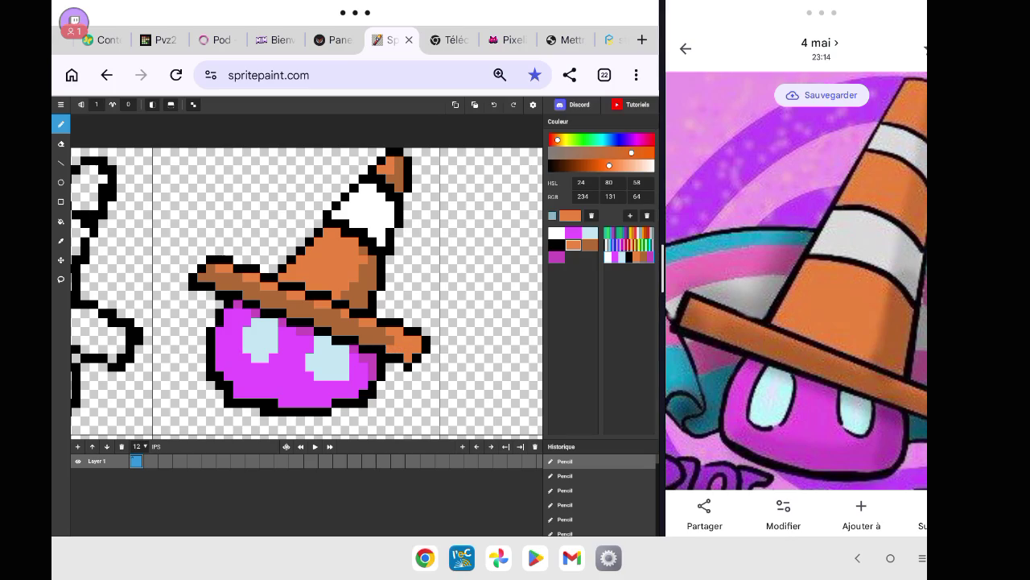
Step: Switch between the brown and orange swatches, finally choosing magenta
{"action": "left_click", "coordinate": [590, 244]}
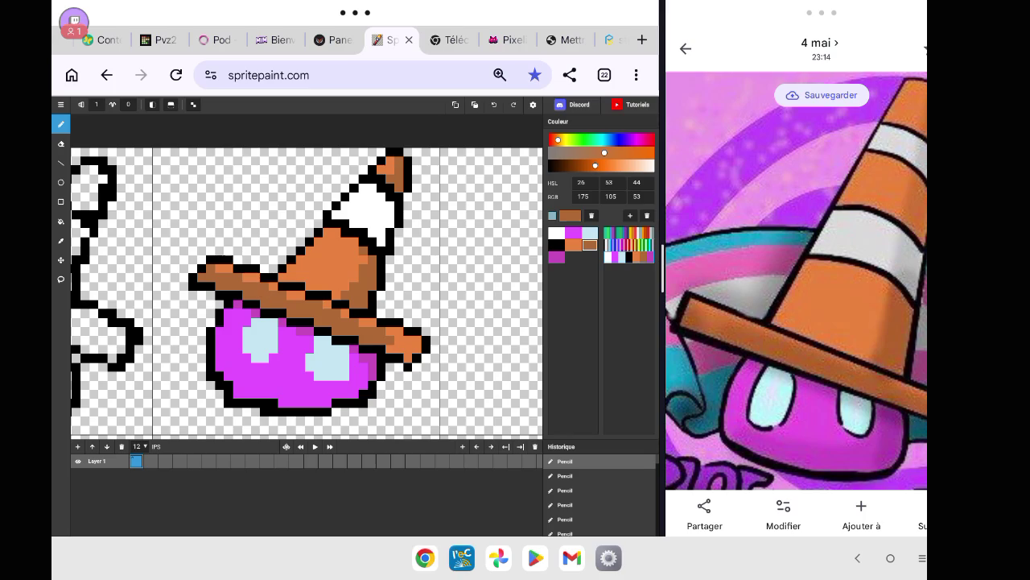
{"action": "left_click", "coordinate": [571, 245]}
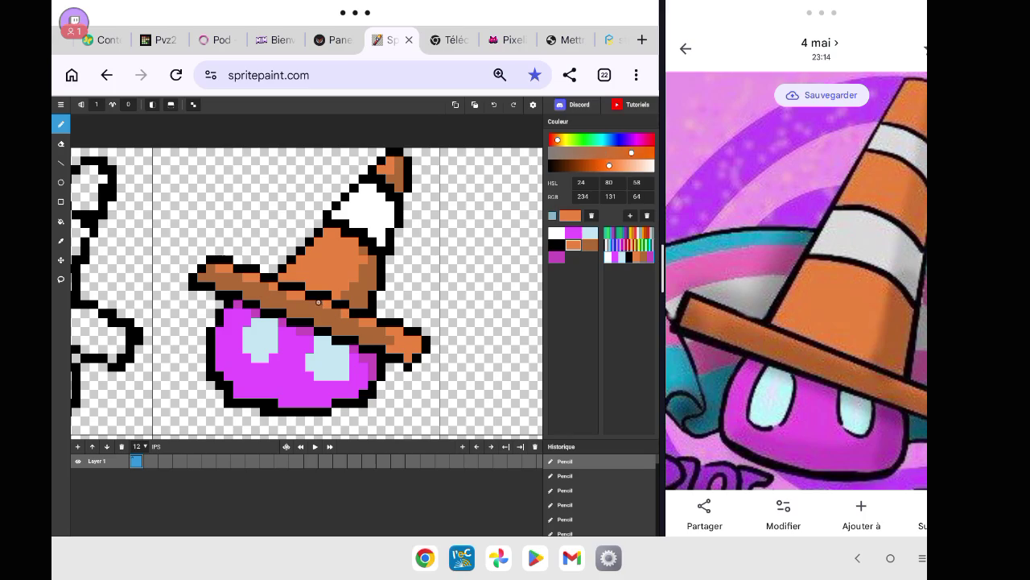
{"action": "left_click", "coordinate": [590, 246]}
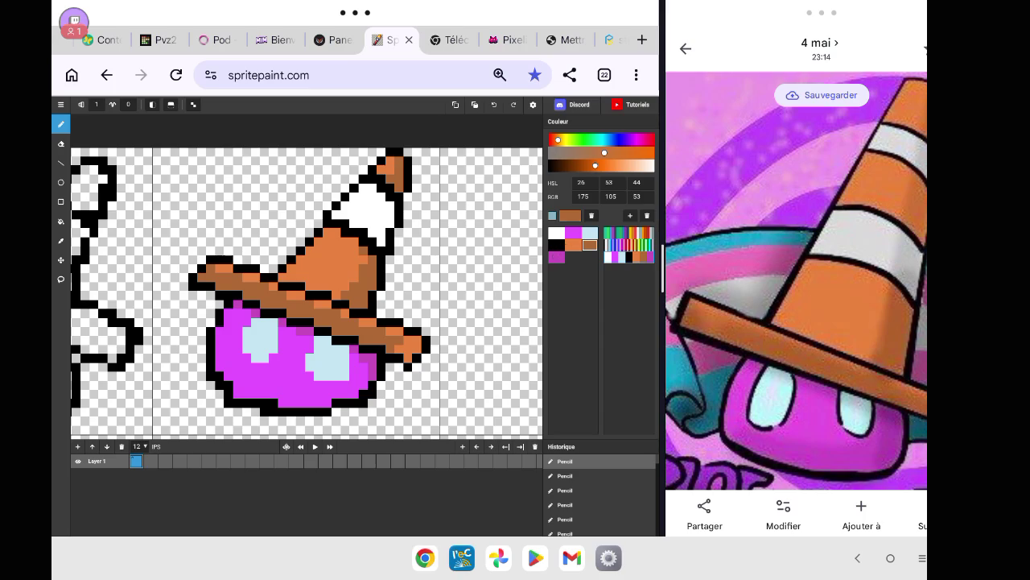
{"action": "left_click", "coordinate": [556, 257]}
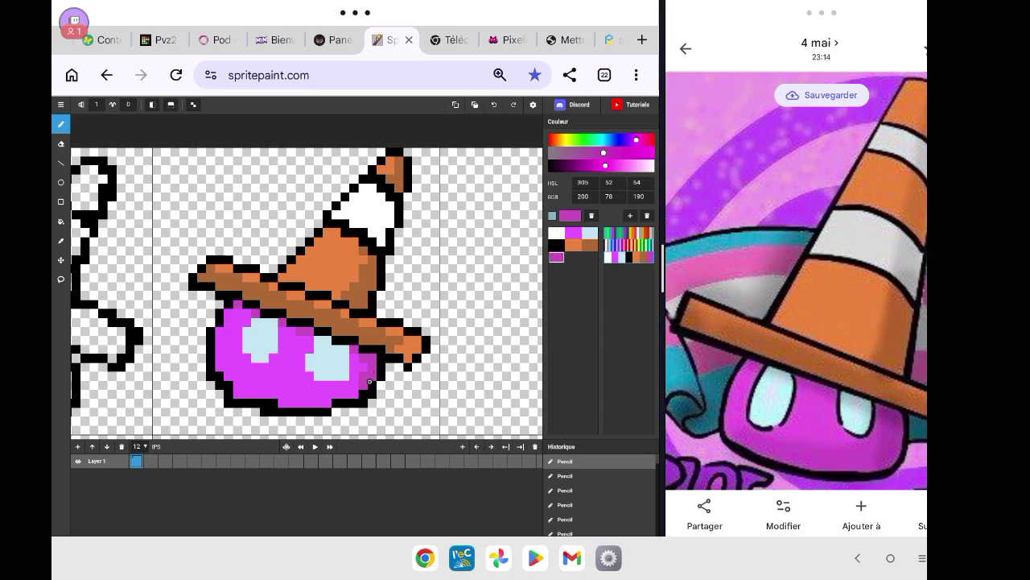
Step: Undo stray shading beside the right eye and paint its left column bright magenta
{"action": "left_click_drag", "start_coordinate": [364, 380], "coordinate": [359, 362]}
{"action": "key", "text": "ctrl+z"}
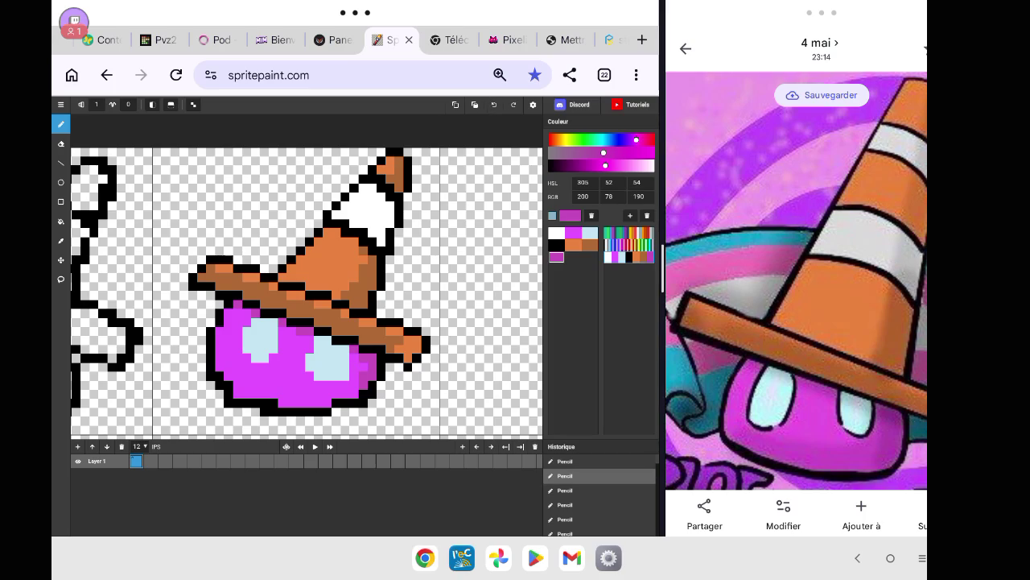
{"action": "left_click", "coordinate": [494, 104]}
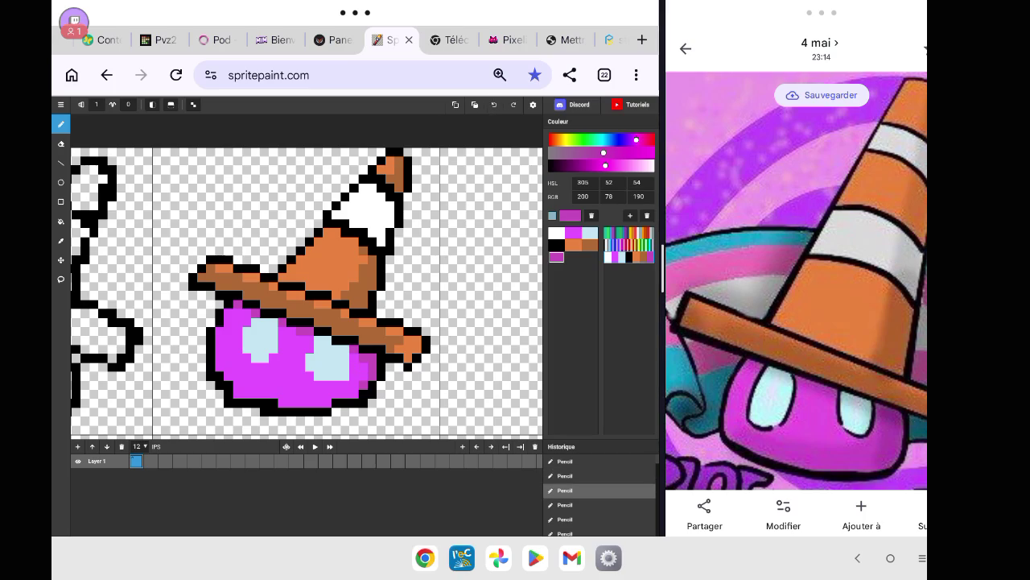
{"action": "left_click", "coordinate": [572, 234]}
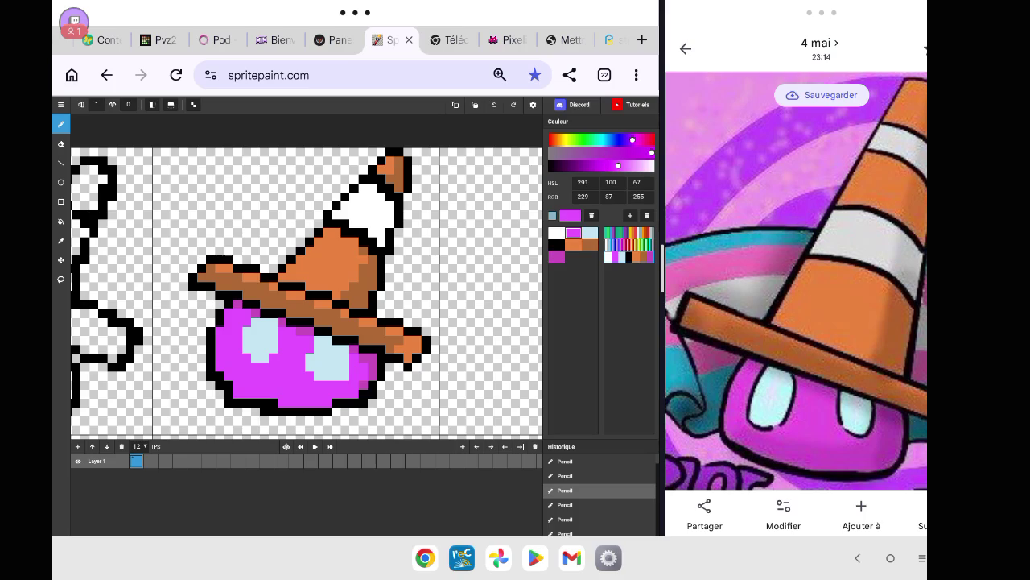
{"action": "mouse_move", "coordinate": [314, 348]}
{"action": "left_mouse_down"}
{"action": "mouse_move", "coordinate": [312, 375]}
{"action": "mouse_move", "coordinate": [336, 377]}
{"action": "mouse_move", "coordinate": [318, 380]}
{"action": "left_mouse_up"}
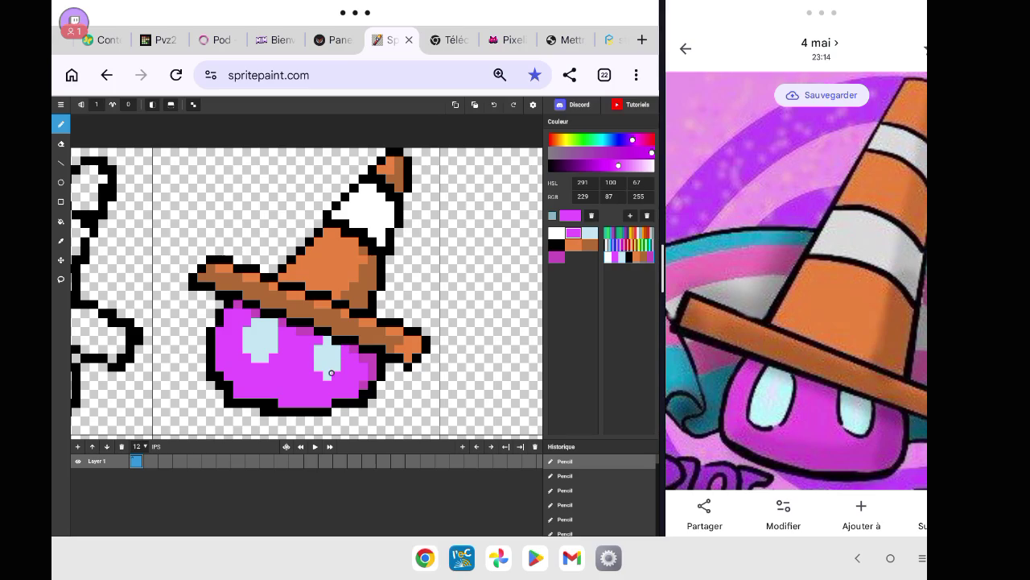
Step: Try a greyed-blue outline beside the right eye, undo it, and pick white
{"action": "left_click", "coordinate": [590, 233]}
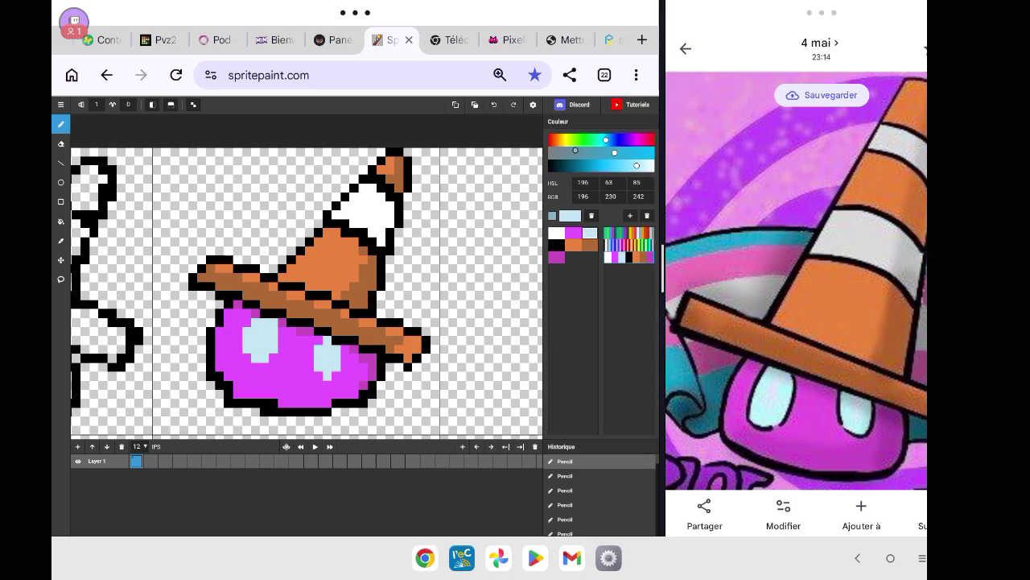
{"action": "mouse_move", "coordinate": [571, 152]}
{"action": "left_mouse_down"}
{"action": "mouse_move", "coordinate": [559, 165]}
{"action": "mouse_move", "coordinate": [573, 166]}
{"action": "left_mouse_up"}
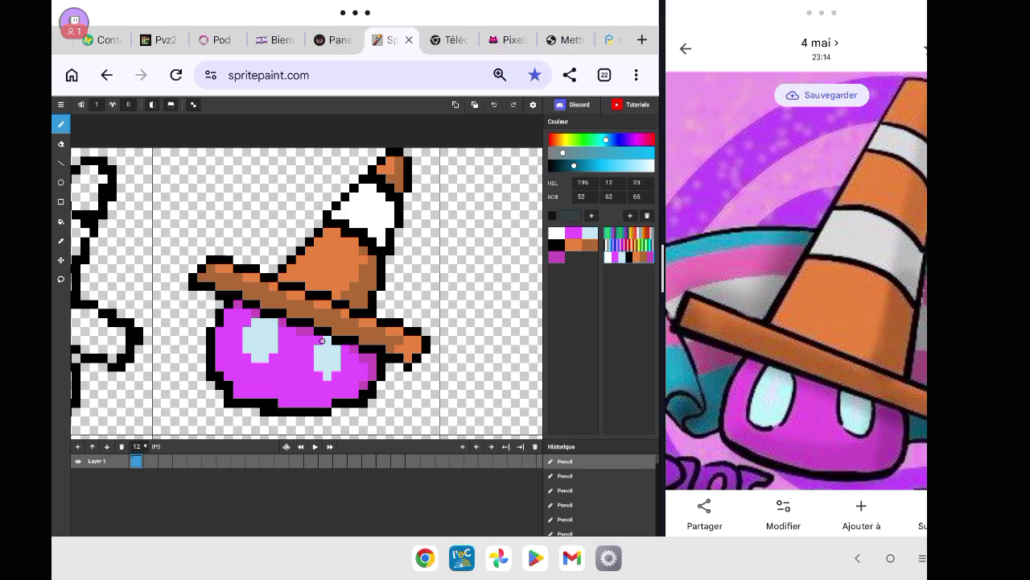
{"action": "left_click_drag", "start_coordinate": [311, 344], "coordinate": [309, 356]}
{"action": "left_click", "coordinate": [494, 104]}
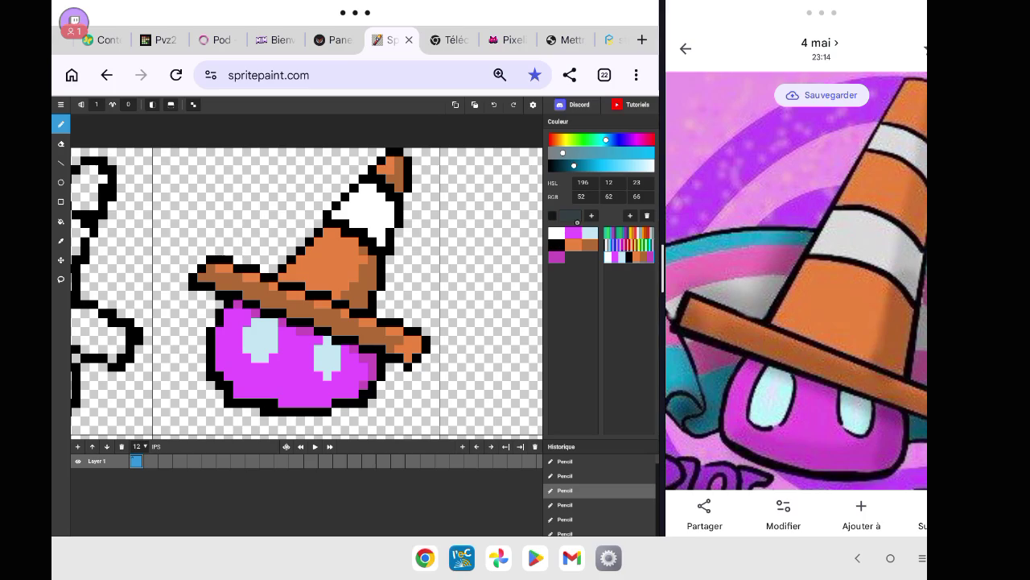
{"action": "left_click", "coordinate": [555, 233]}
Step: Shade part of the cone's white band light grey, restoring white along its lower edge
{"action": "left_click_drag", "start_coordinate": [581, 162], "coordinate": [551, 153]}
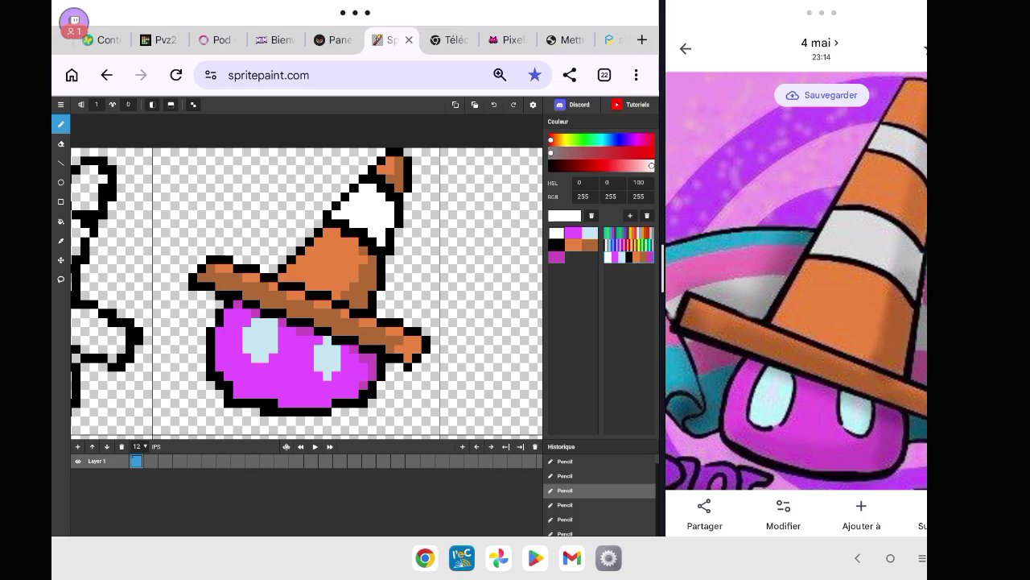
{"action": "left_click_drag", "start_coordinate": [651, 165], "coordinate": [642, 165]}
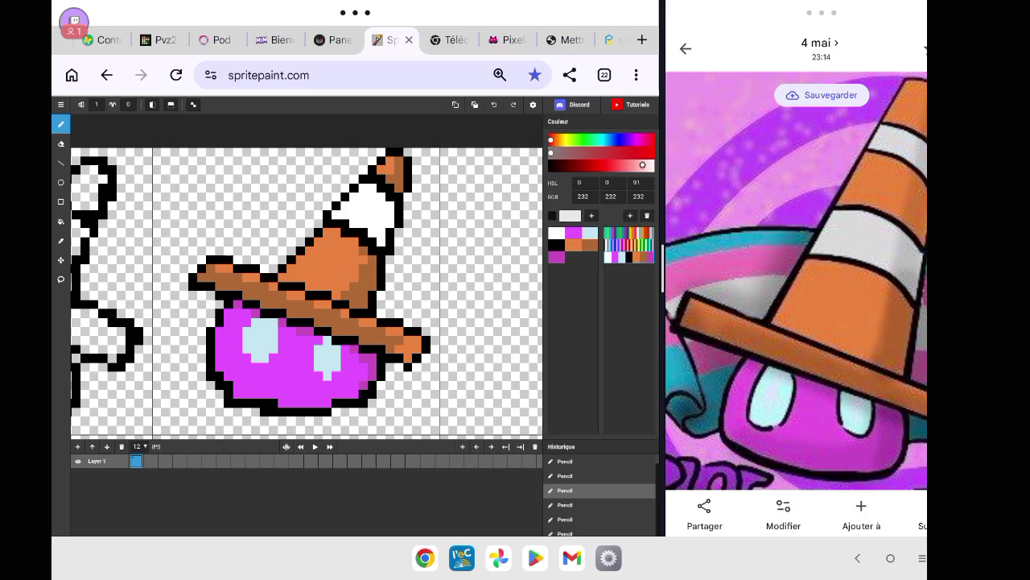
{"action": "left_click_drag", "start_coordinate": [643, 165], "coordinate": [641, 165]}
{"action": "left_click_drag", "start_coordinate": [392, 212], "coordinate": [380, 226]}
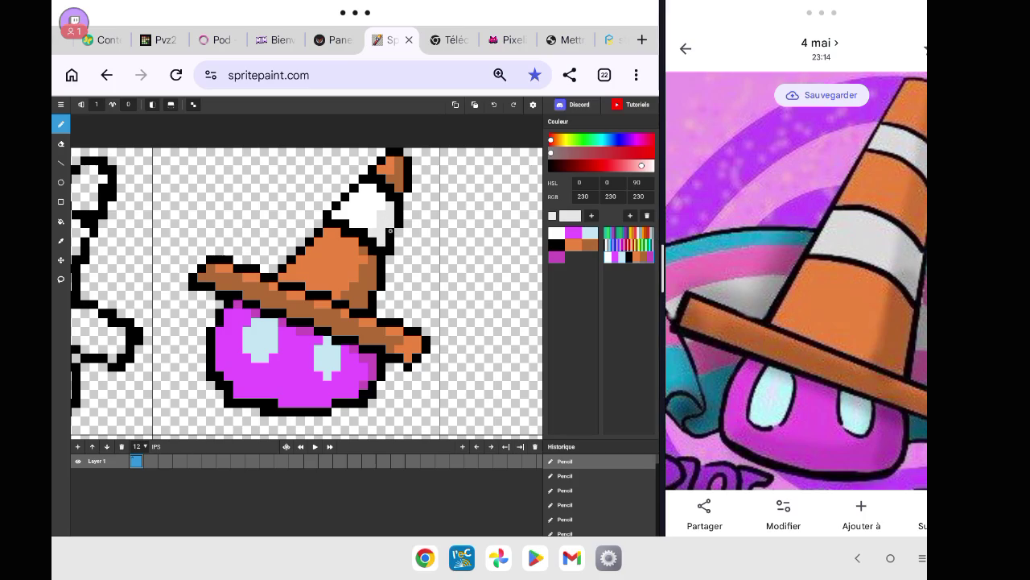
{"action": "left_click", "coordinate": [556, 232]}
{"action": "left_click_drag", "start_coordinate": [371, 231], "coordinate": [366, 238]}
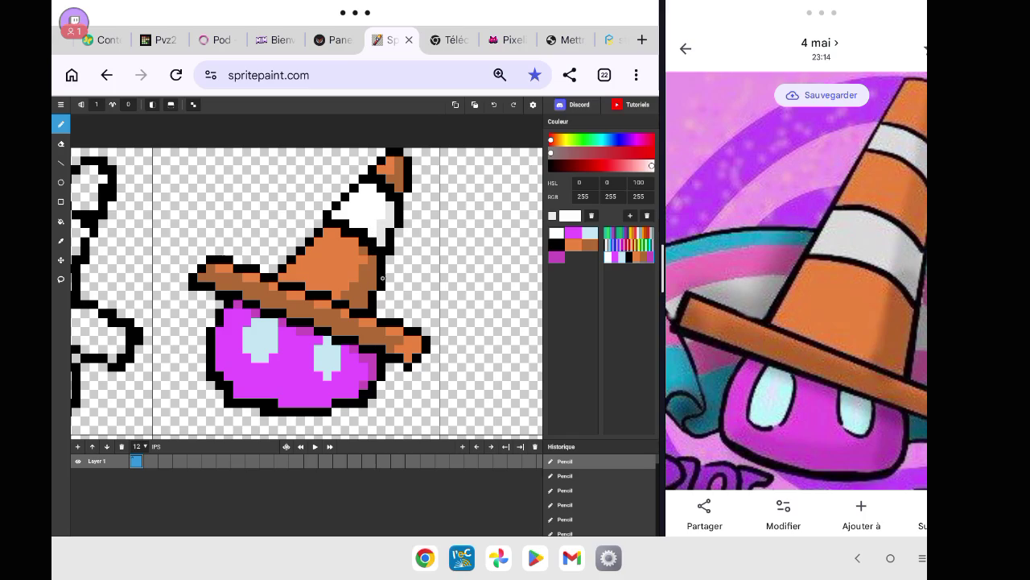
{"action": "left_click", "coordinate": [573, 245]}
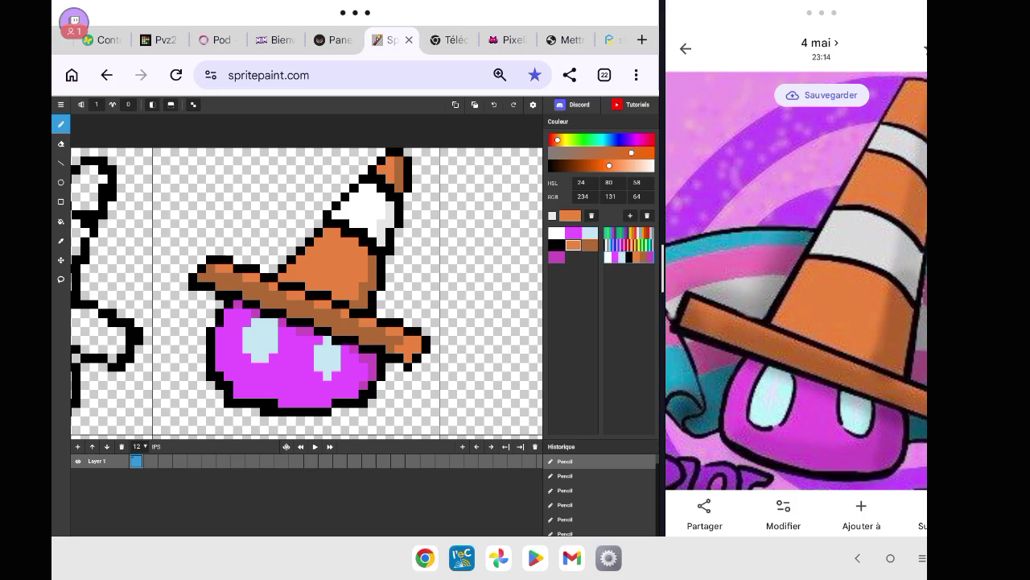
Step: Capture and save a region screenshot framing the sprite
{"action": "key", "text": "ctrl+shift+F5"}
{"action": "mouse_move", "coordinate": [172, 147]}
{"action": "left_mouse_down"}
{"action": "mouse_move", "coordinate": [385, 436]}
{"action": "mouse_move", "coordinate": [439, 439]}
{"action": "left_mouse_up"}
{"action": "left_click", "coordinate": [569, 41]}
Step: Post the sprite screenshot in Discord's Remake du top 25 thread
{"action": "key", "text": "F5"}
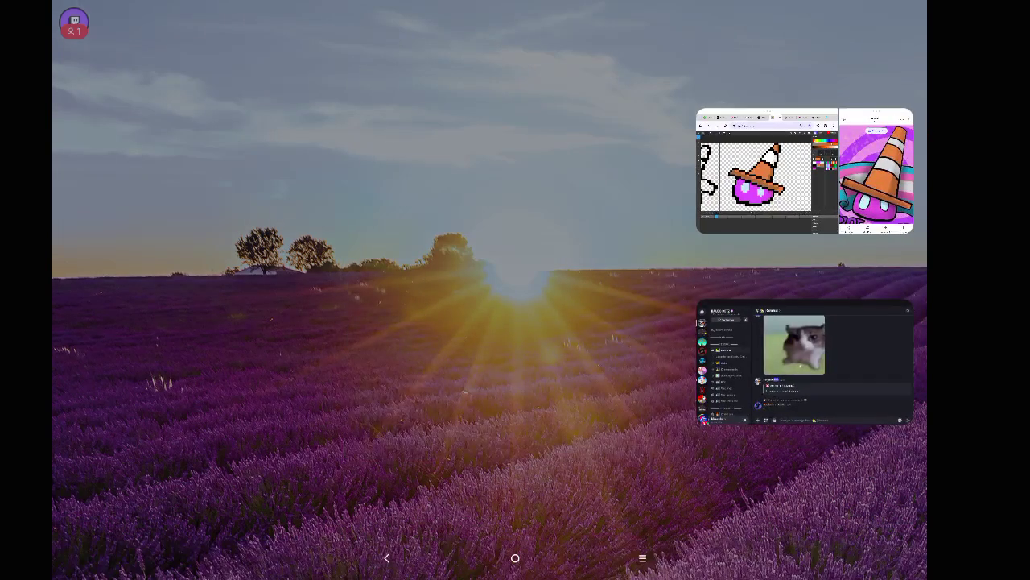
{"action": "left_click_drag", "start_coordinate": [805, 346], "coordinate": [625, 305]}
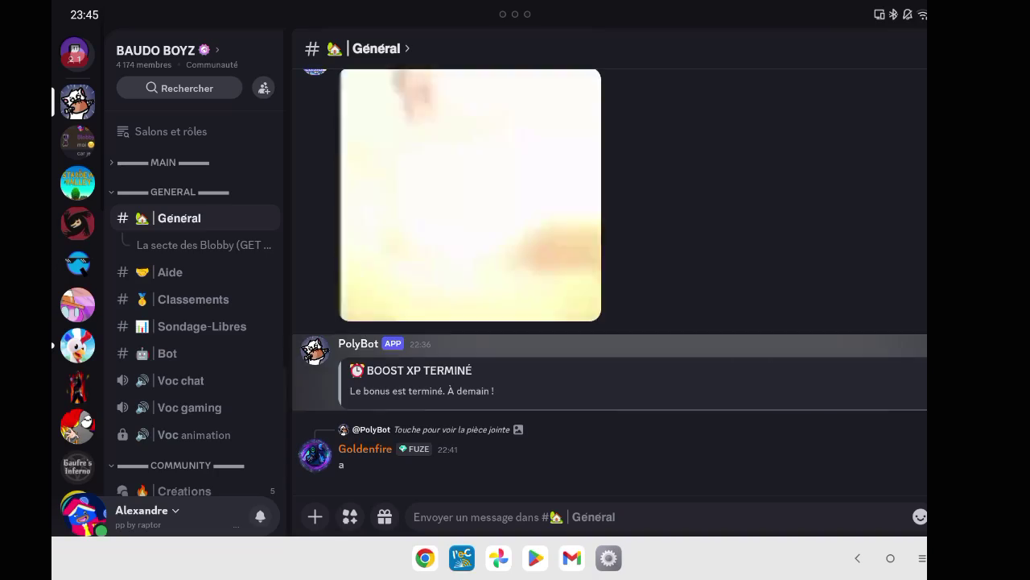
{"action": "scroll", "coordinate": [193, 281], "scroll_direction": "down", "scroll_amount": 5}
{"action": "left_click", "coordinate": [206, 198]}
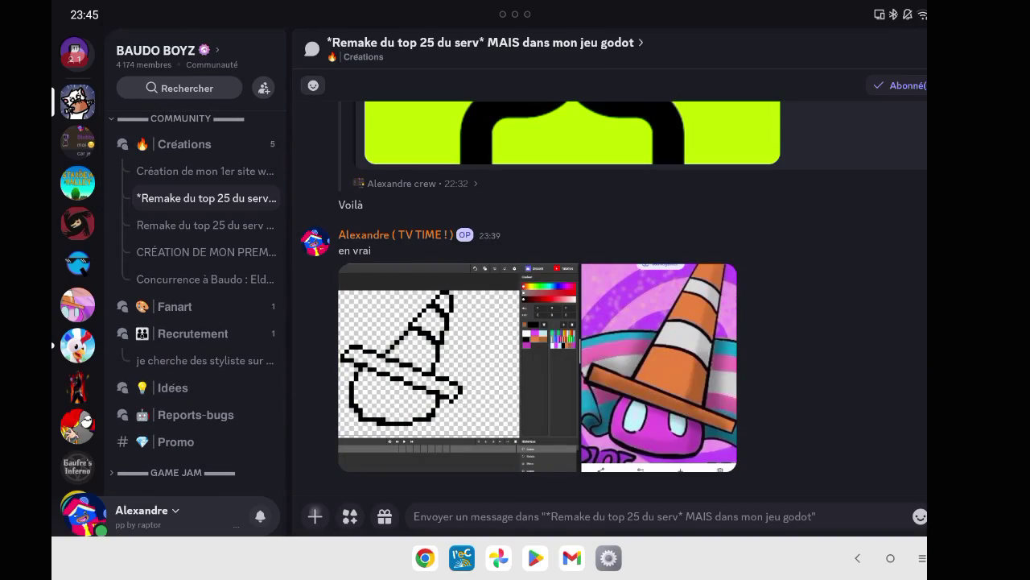
{"action": "left_click", "coordinate": [314, 516]}
{"action": "left_click", "coordinate": [230, 493]}
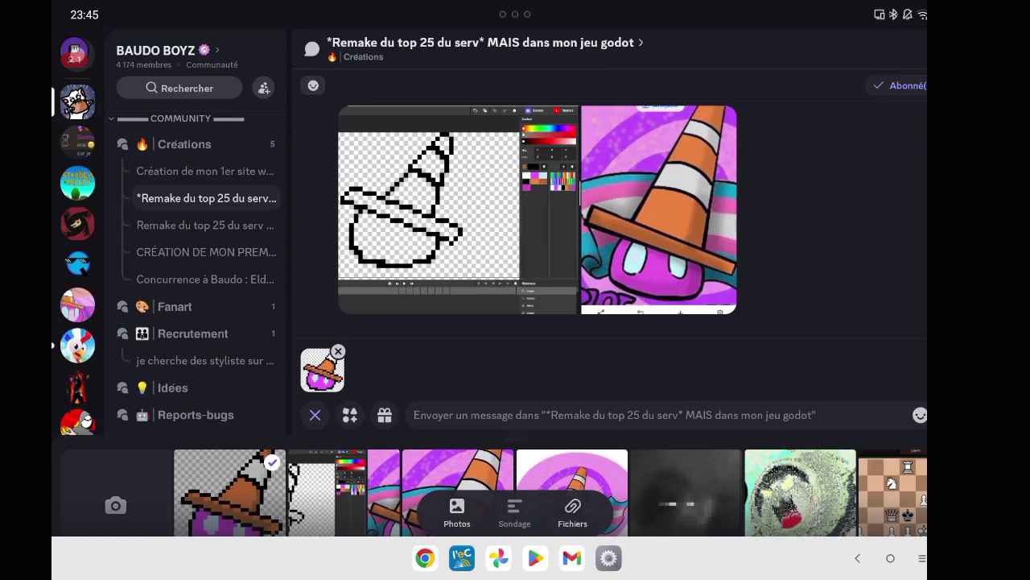
{"action": "key", "text": "Return"}
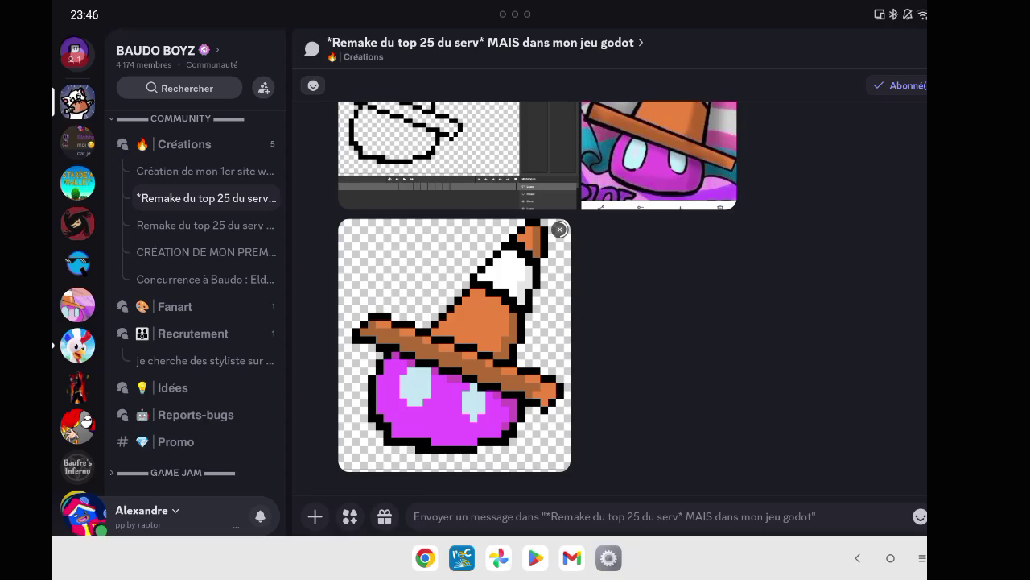
Step: Send 'je cherche juste quoi mettre pour le contour des yeux car le noir fait trop épais'
{"action": "type", "text": "je cherce"}
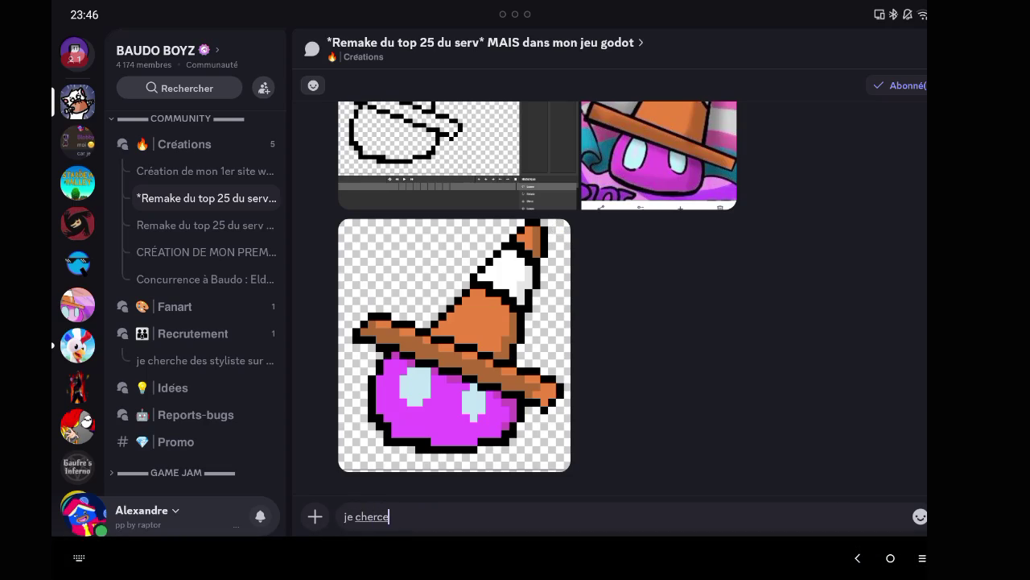
{"action": "type", "text": "he juste "}
{"action": "type", "text": "quoi mettre pour"}
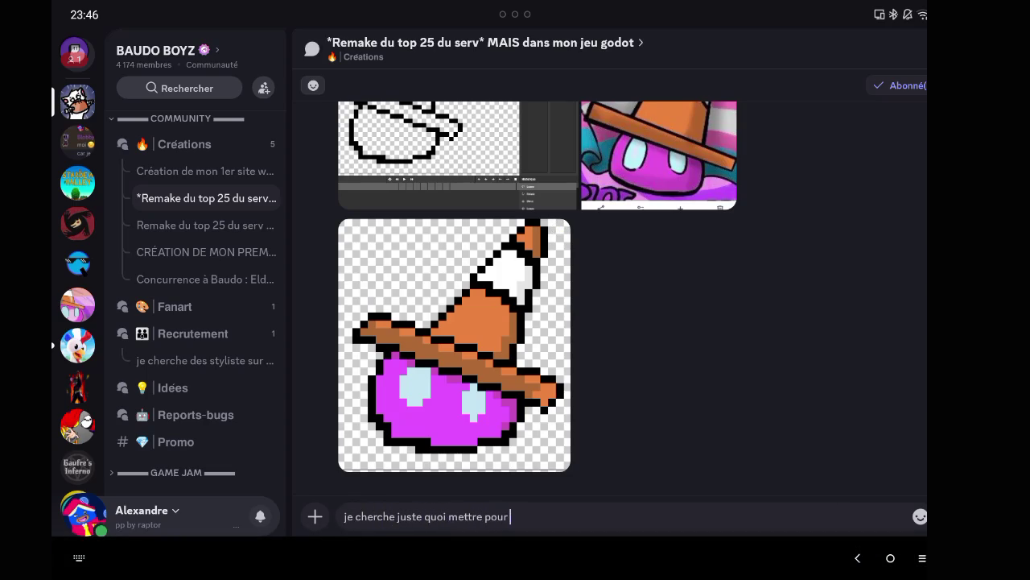
{"action": "type", "text": " le contour des yeux car "}
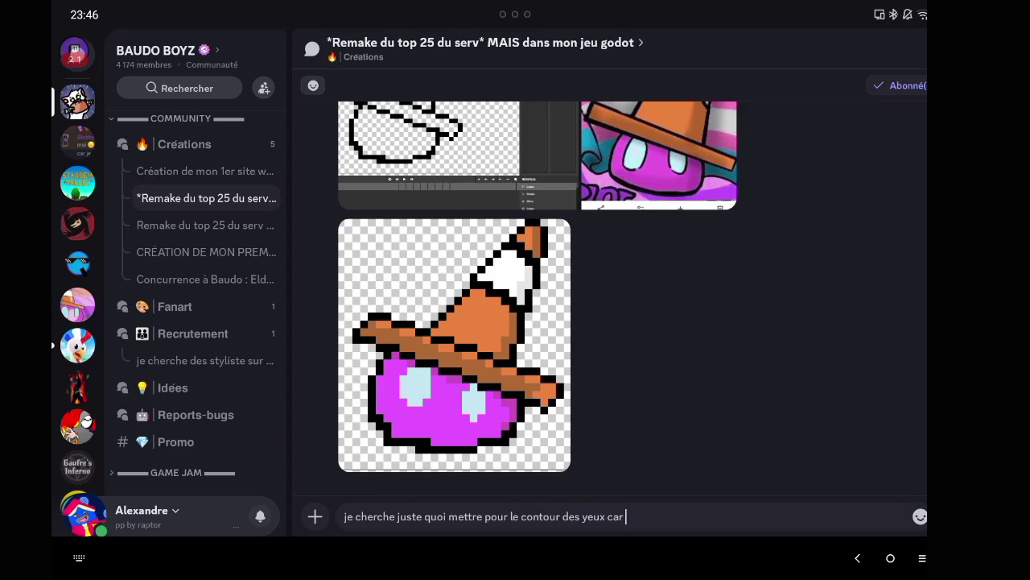
{"action": "type", "text": "le noir fait trop aipaix"}
{"action": "key", "text": "BackSpace"}
{"action": "key", "text": "BackSpace"}
{"action": "key", "text": "BackSpace"}
{"action": "key", "text": "BackSpace"}
{"action": "key", "text": "BackSpace"}
{"action": "key", "text": "BackSpace"}
{"action": "type", "text": "épais"}
{"action": "key", "text": "Return"}
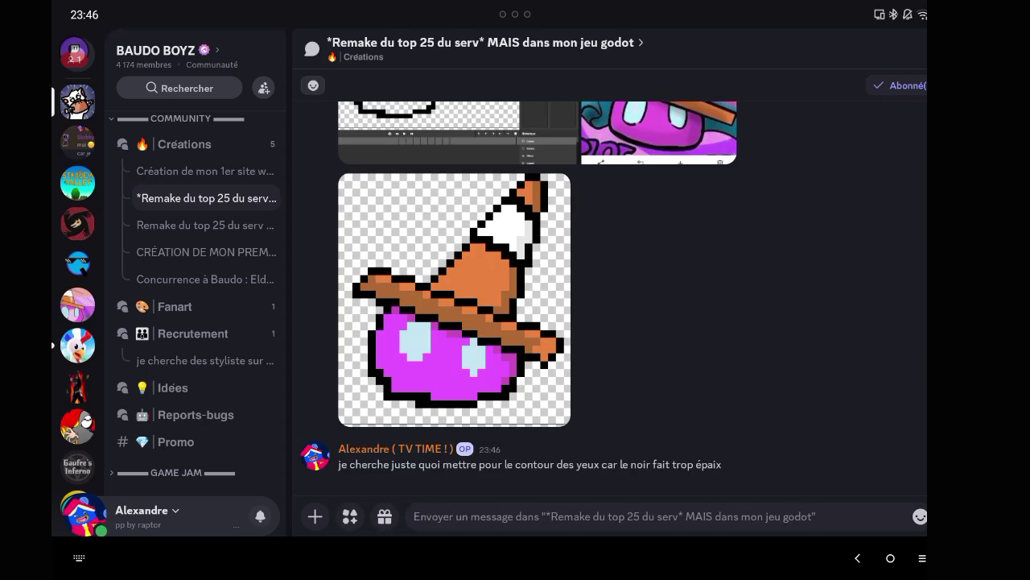
{"action": "left_click", "coordinate": [483, 44]}
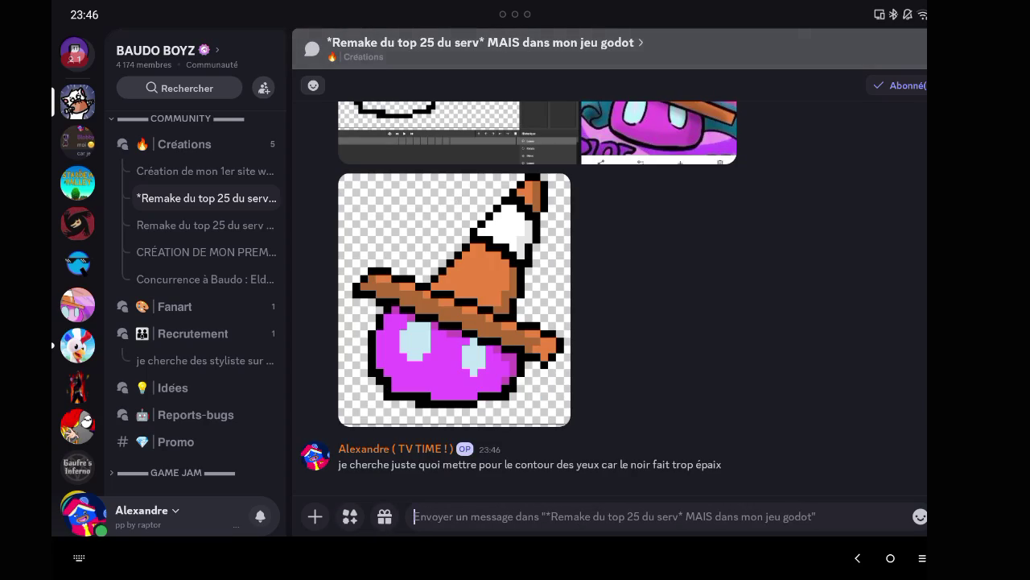
Step: Send a message in the thread mentioning a member picked from the @ suggestions
{"action": "scroll", "coordinate": [483, 335], "scroll_direction": "down", "scroll_amount": 1}
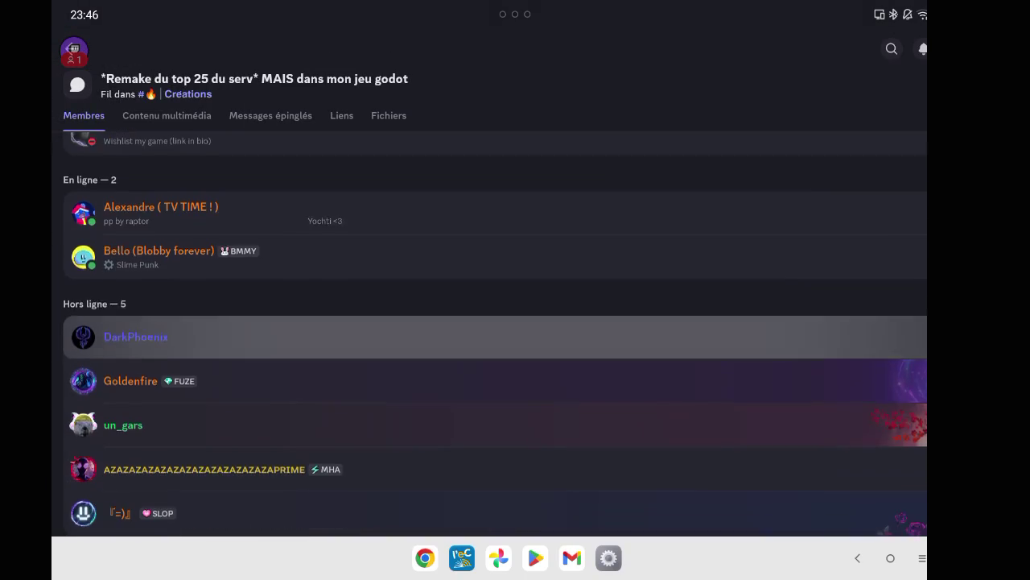
{"action": "scroll", "coordinate": [483, 335], "scroll_direction": "up", "scroll_amount": 1}
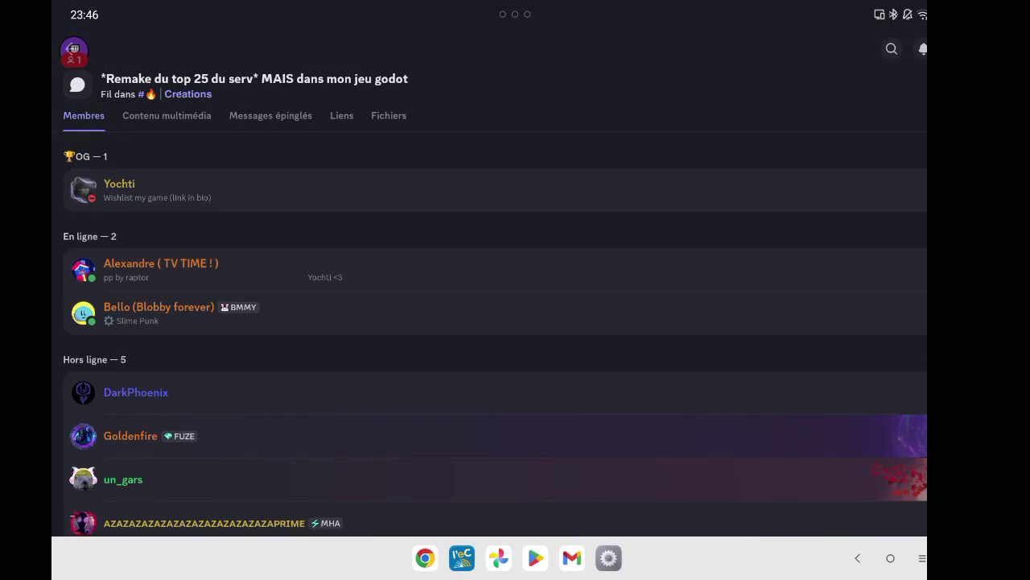
{"action": "left_click_drag", "start_coordinate": [322, 266], "coordinate": [725, 266]}
{"action": "left_click", "coordinate": [563, 516]}
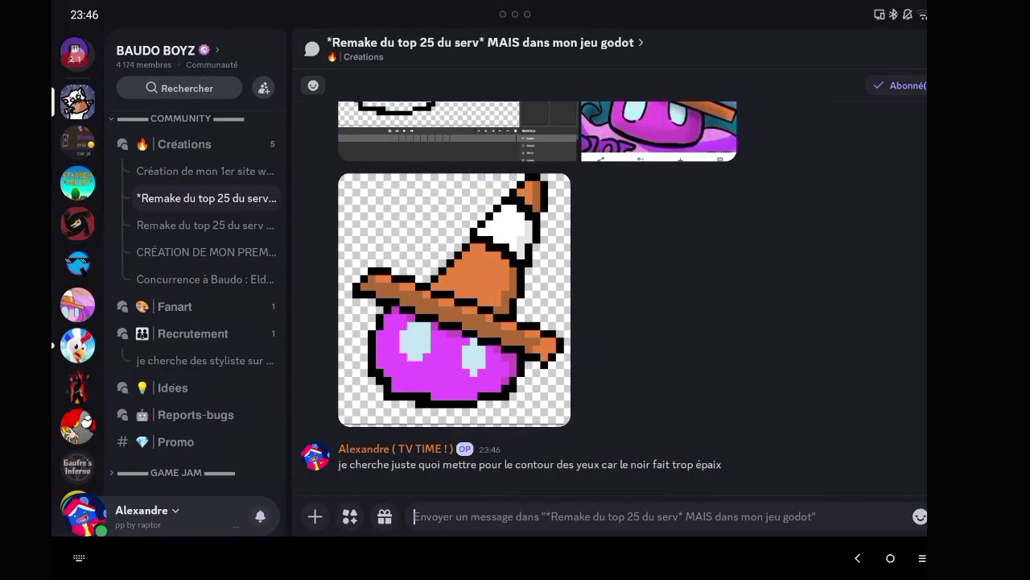
{"action": "type", "text": "'"}
{"action": "key", "text": "BackSpace"}
{"action": "type", "text": "#"}
{"action": "key", "text": "BackSpace"}
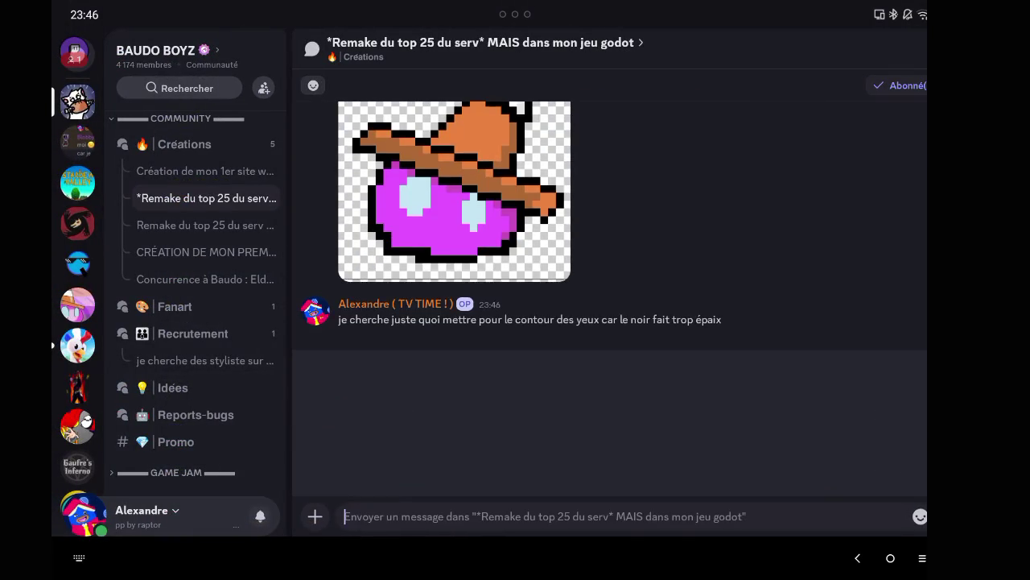
{"action": "type", "text": "@"}
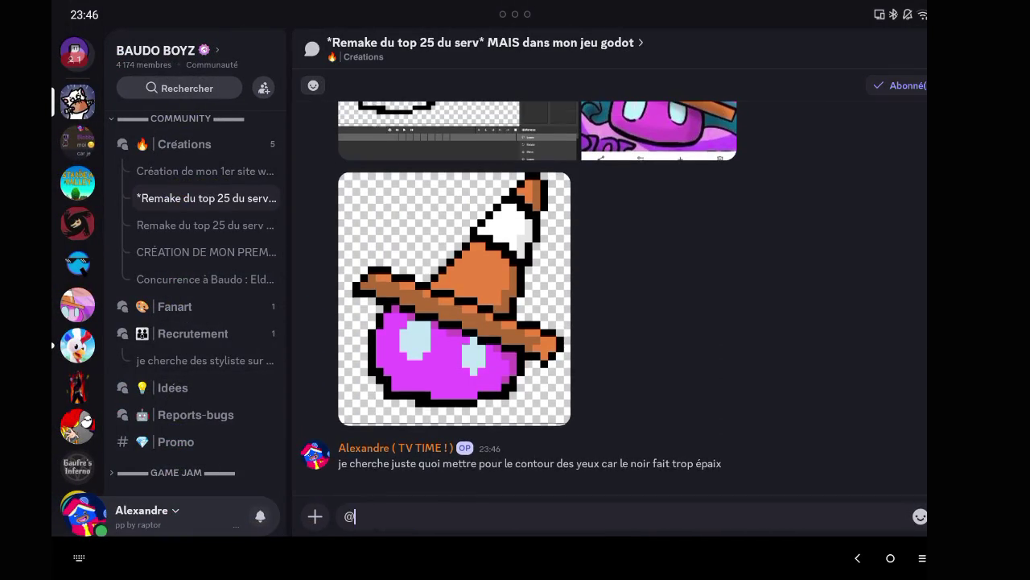
{"action": "type", "text": "lim"}
{"action": "left_click", "coordinate": [356, 368]}
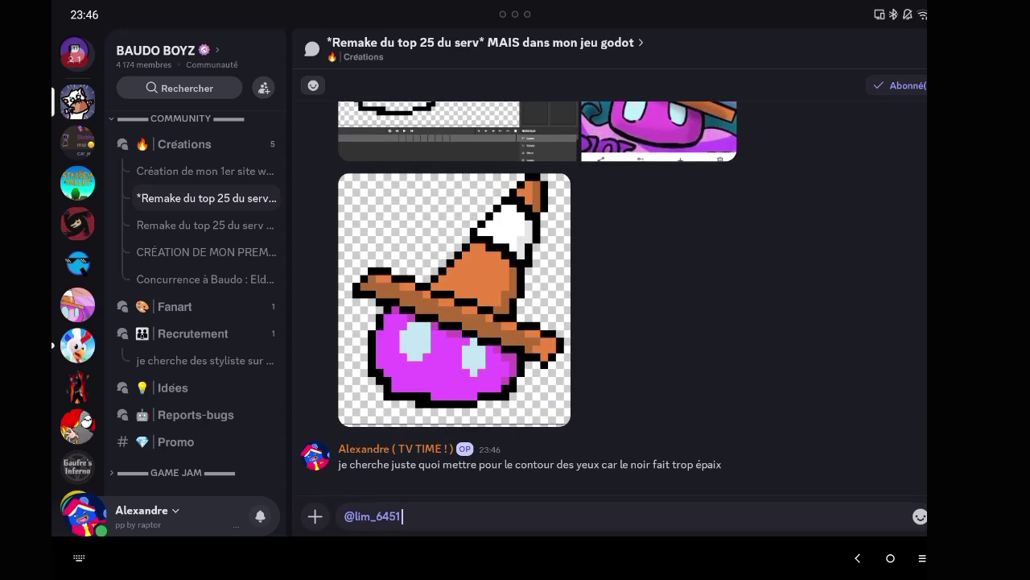
{"action": "key", "text": "Return"}
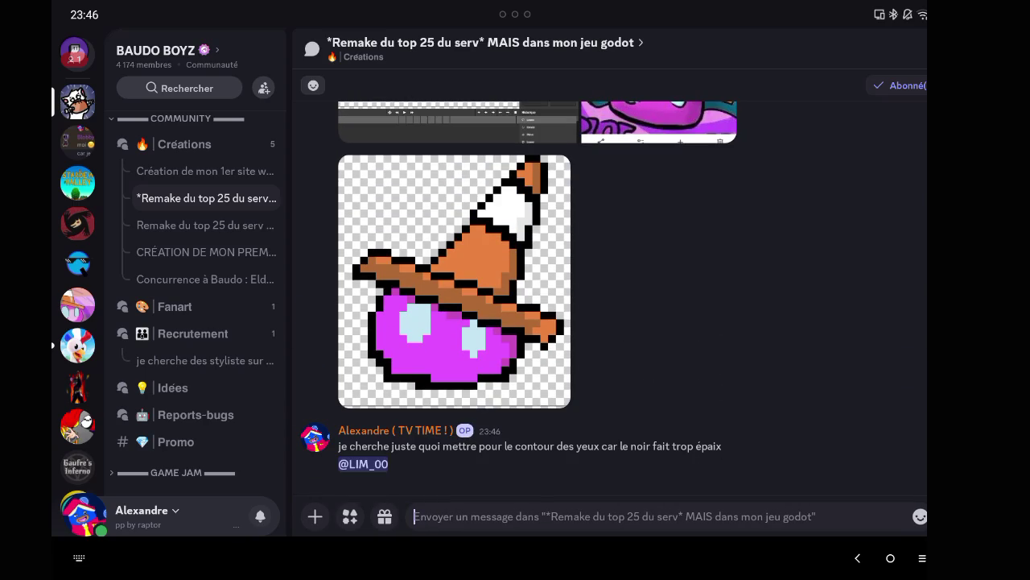
Step: Dismiss the HayDay France server menu, scroll through the chat, and show recent apps
{"action": "right_click", "coordinate": [77, 346]}
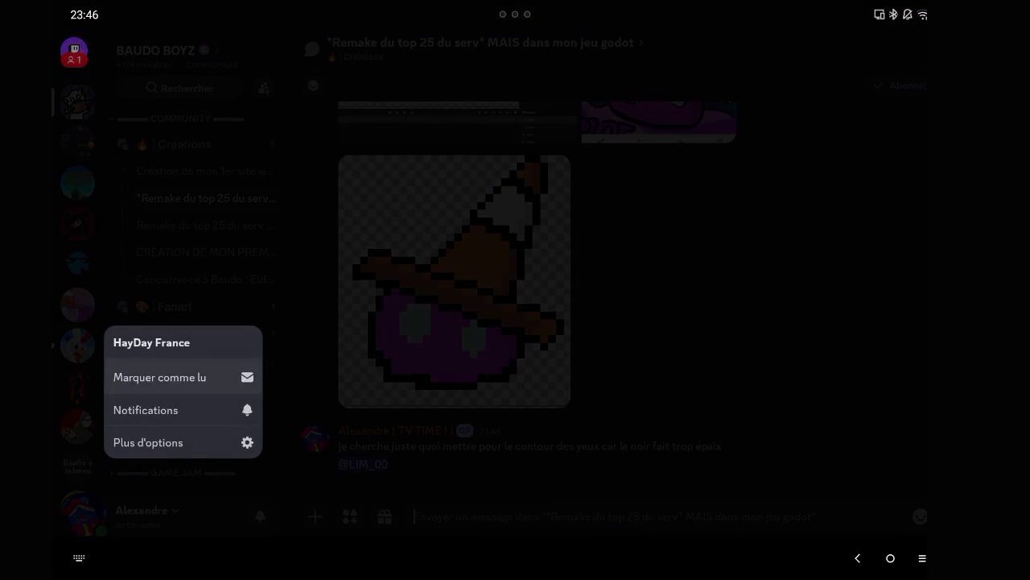
{"action": "key", "text": "Escape"}
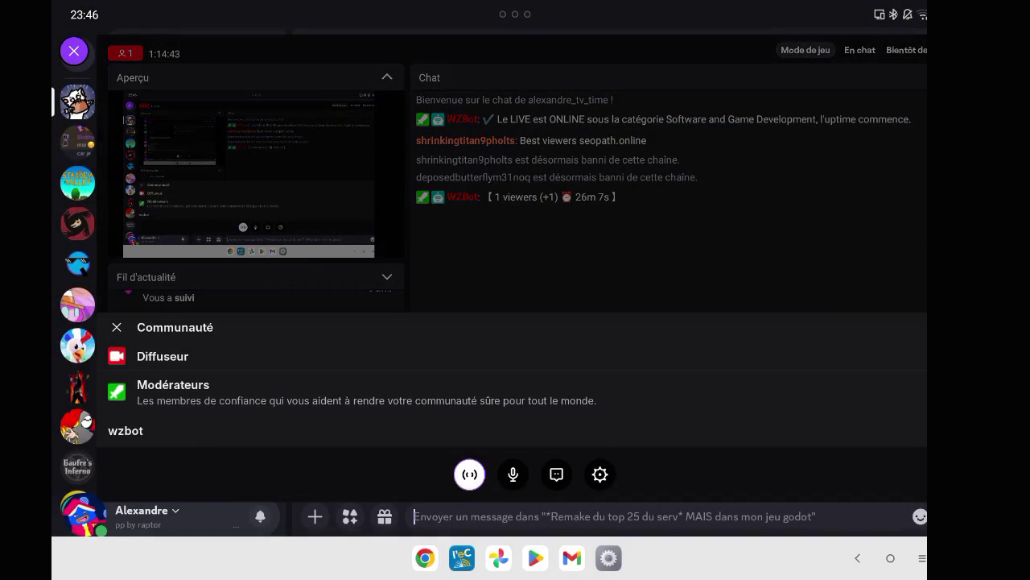
{"action": "key", "text": "Escape"}
{"action": "key", "text": "Escape"}
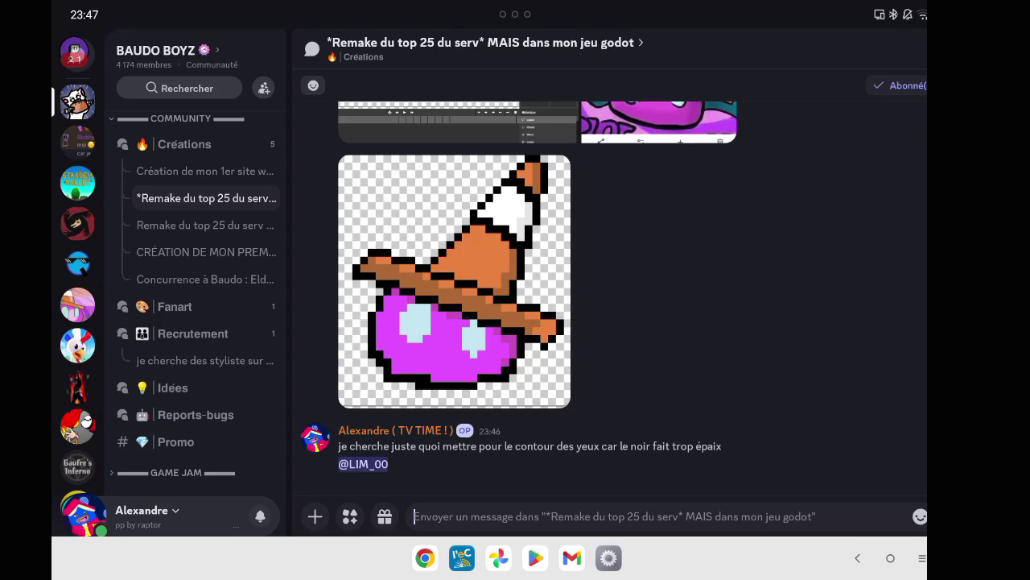
{"action": "scroll", "coordinate": [197, 306], "scroll_direction": "up", "scroll_amount": 5}
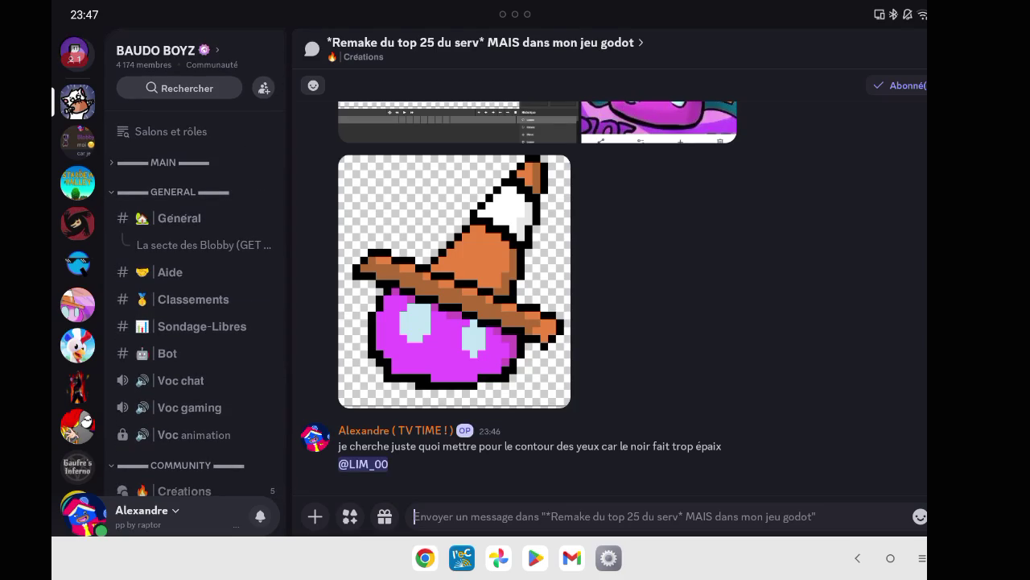
{"action": "scroll", "coordinate": [515, 298], "scroll_direction": "up", "scroll_amount": 5}
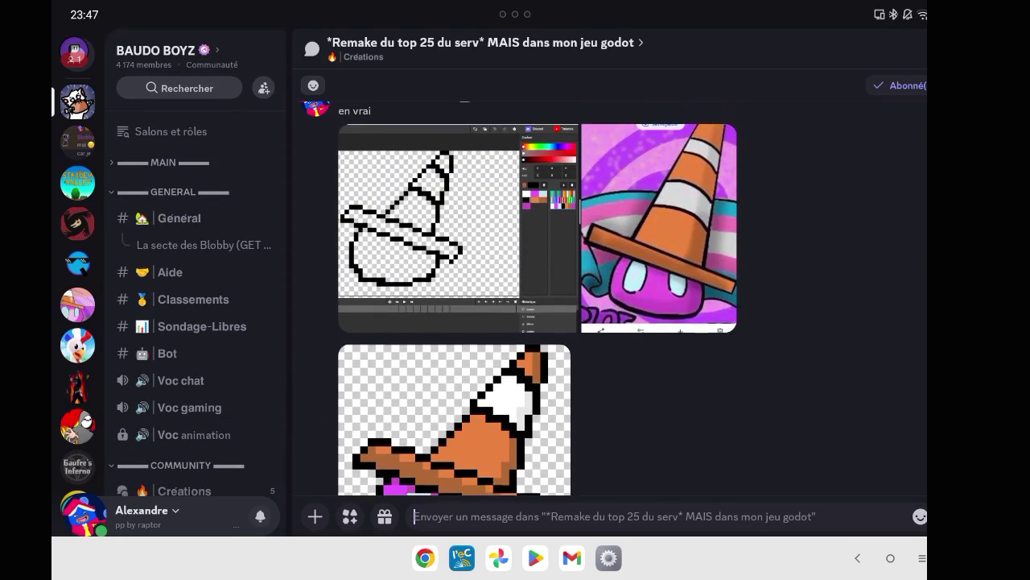
{"action": "scroll", "coordinate": [515, 298], "scroll_direction": "down", "scroll_amount": 5}
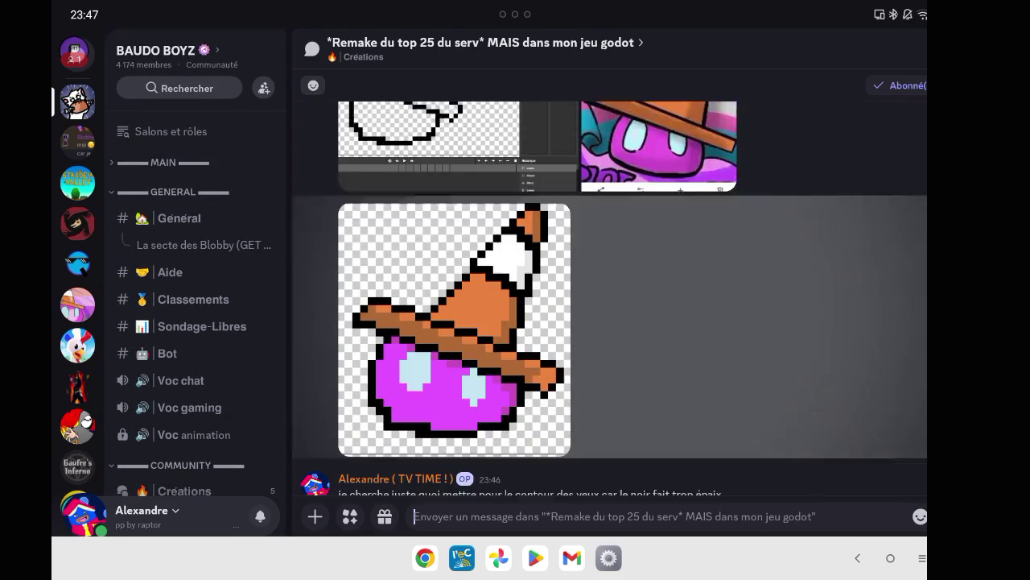
{"action": "scroll", "coordinate": [515, 298], "scroll_direction": "up", "scroll_amount": 5}
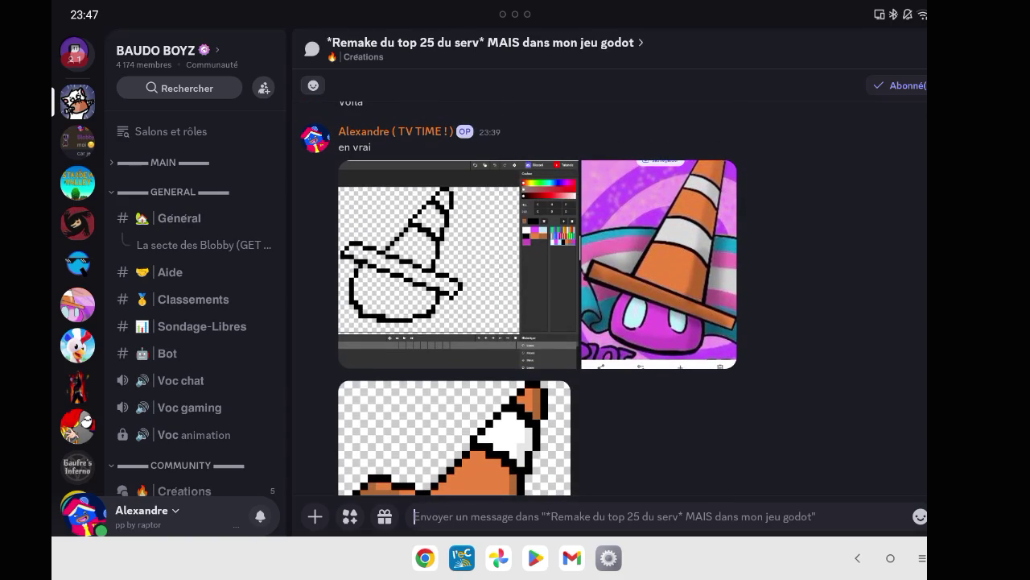
{"action": "scroll", "coordinate": [515, 298], "scroll_direction": "down", "scroll_amount": 3}
{"action": "scroll", "coordinate": [516, 298], "scroll_direction": "down", "scroll_amount": 2}
{"action": "scroll", "coordinate": [515, 298], "scroll_direction": "up", "scroll_amount": 3}
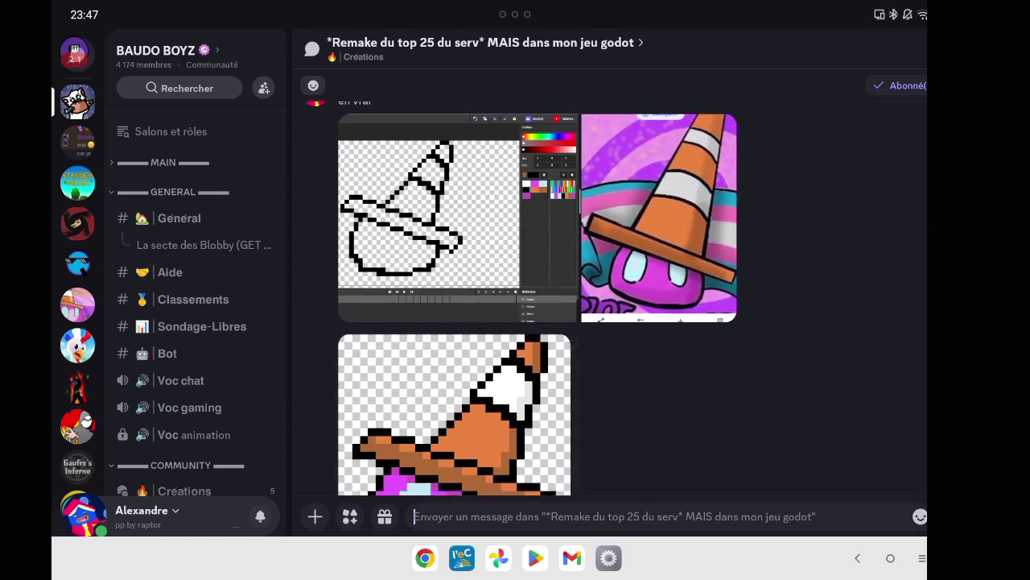
{"action": "scroll", "coordinate": [515, 298], "scroll_direction": "down", "scroll_amount": 1}
{"action": "scroll", "coordinate": [515, 298], "scroll_direction": "down", "scroll_amount": 3}
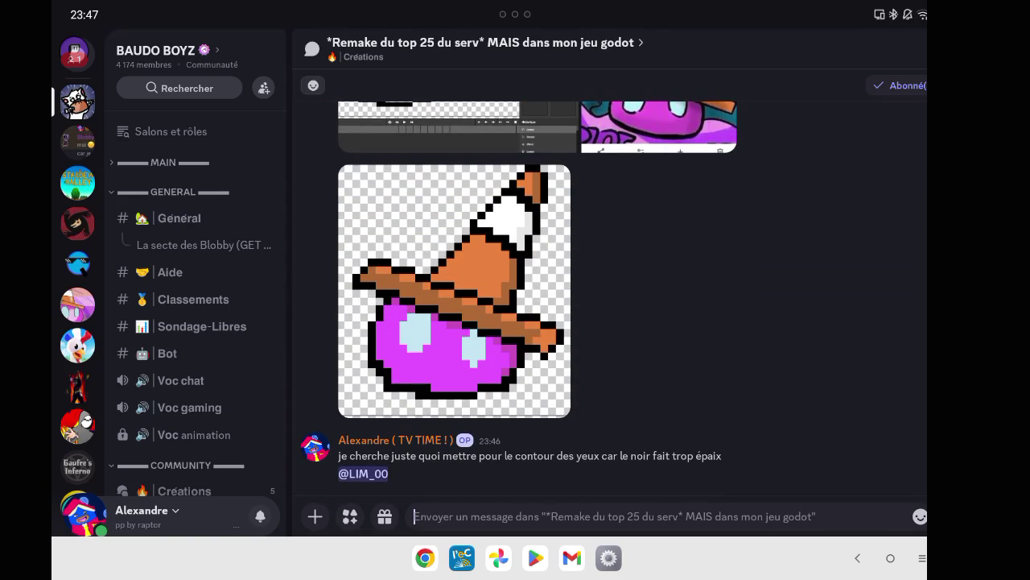
{"action": "left_click", "coordinate": [922, 558]}
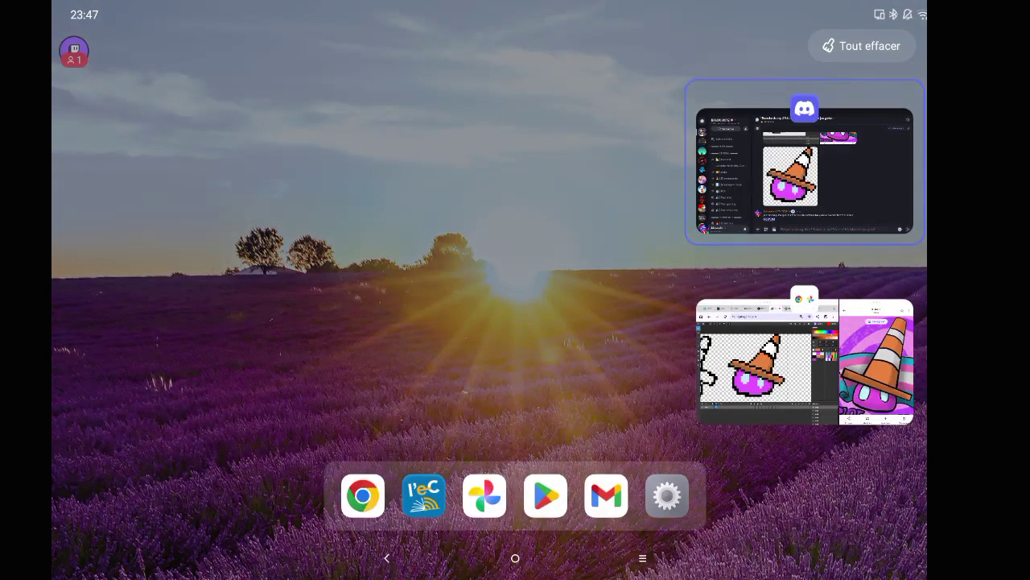
{"action": "left_click", "coordinate": [484, 495]}
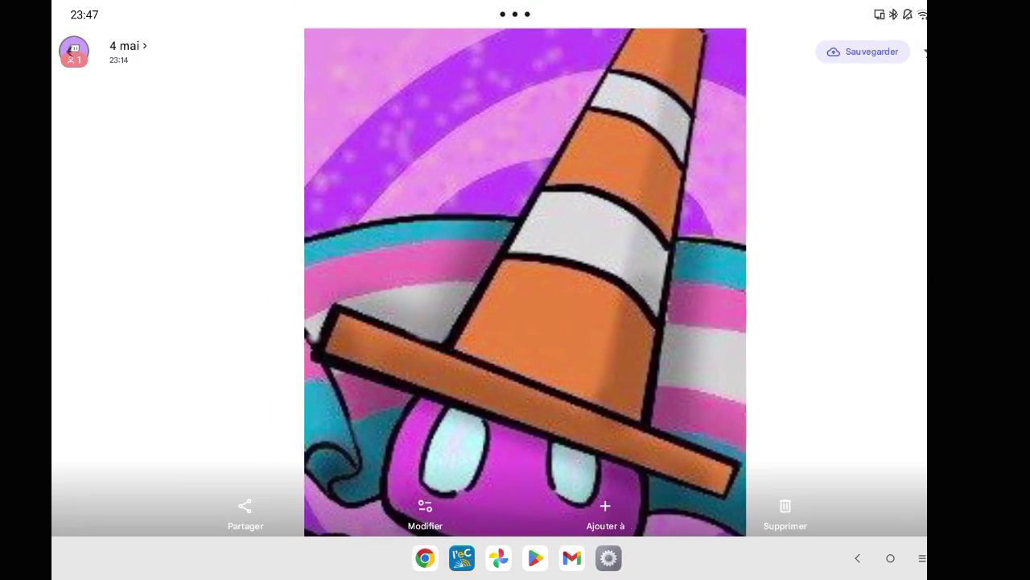
{"action": "key", "text": "Escape"}
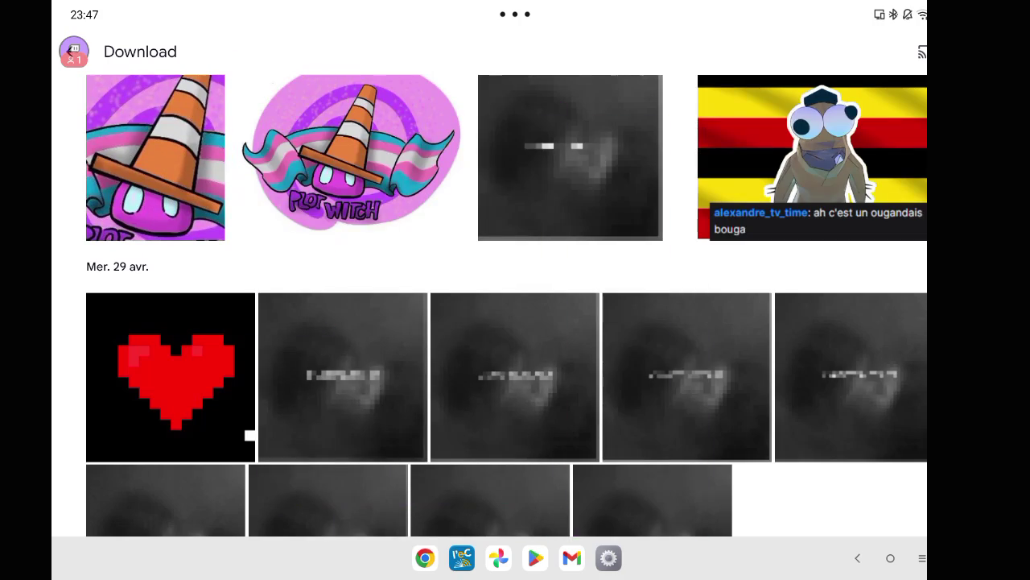
{"action": "key", "text": "Escape"}
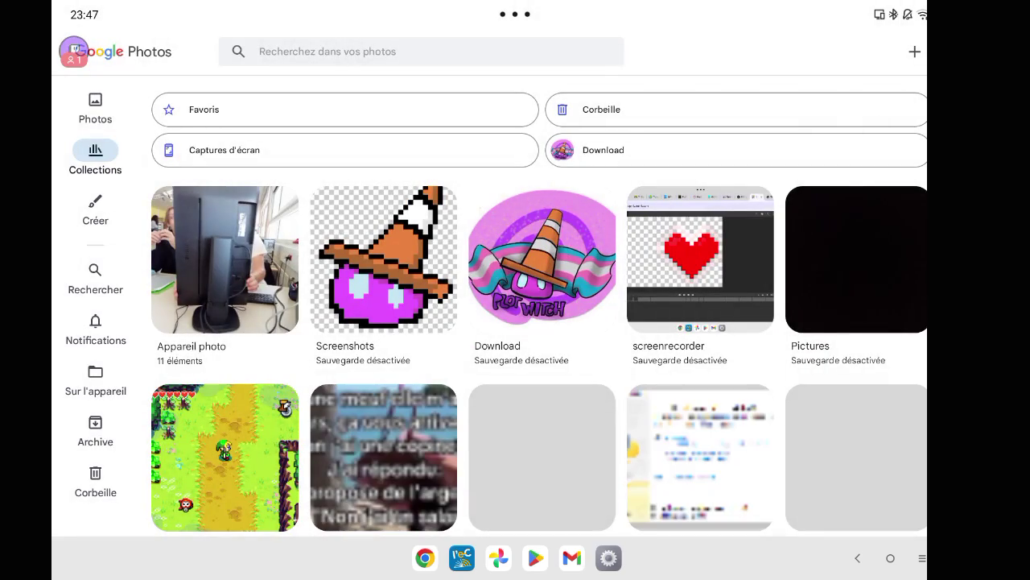
{"action": "left_click", "coordinate": [403, 293]}
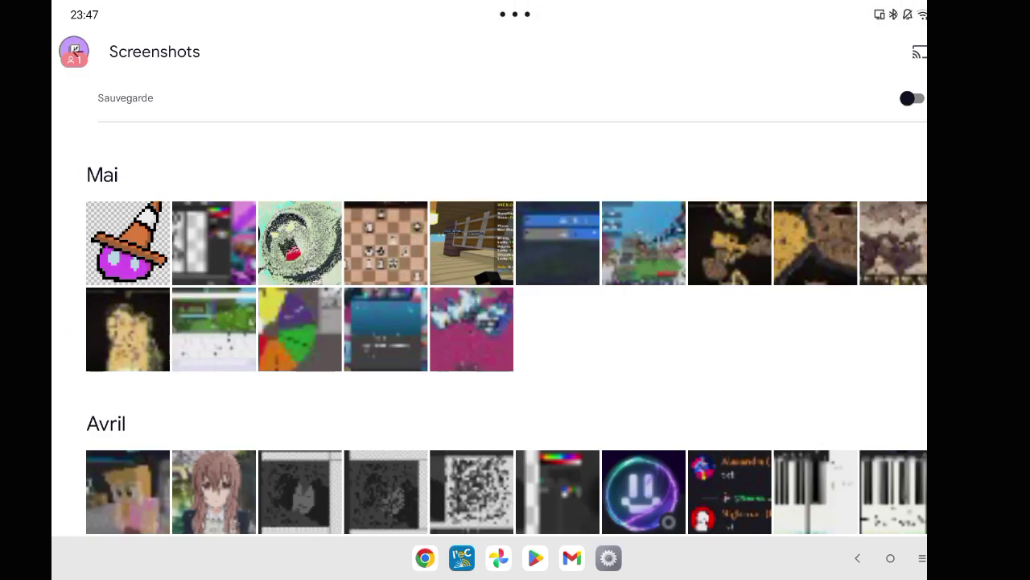
{"action": "left_click", "coordinate": [213, 243]}
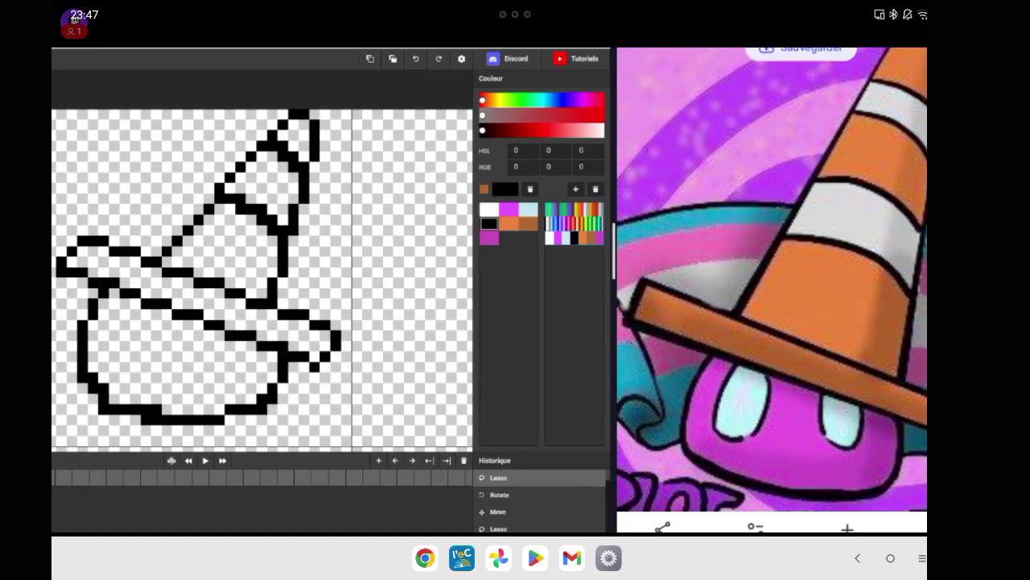
{"action": "left_click_drag", "start_coordinate": [322, 289], "coordinate": [725, 290]}
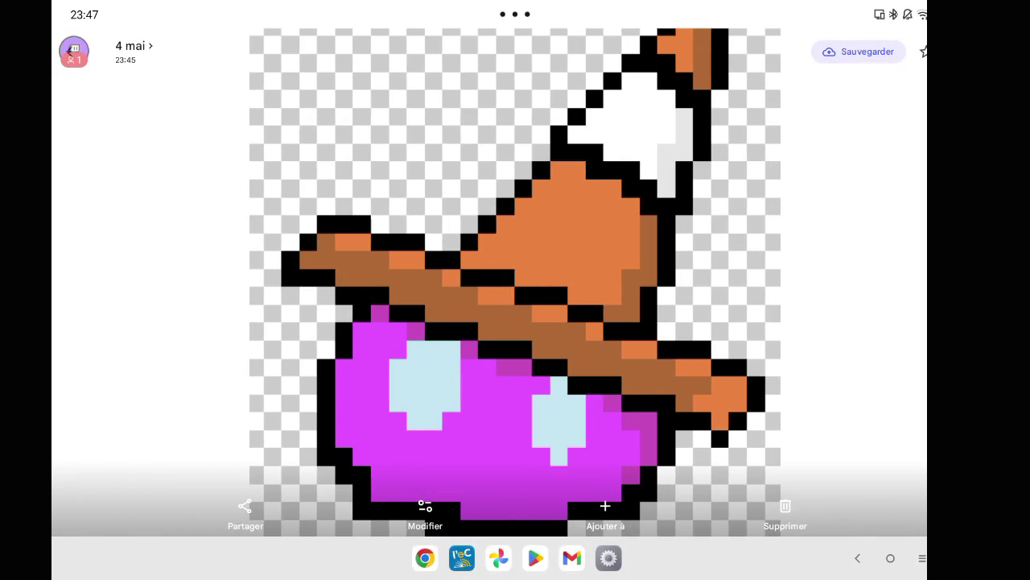
{"action": "left_click", "coordinate": [890, 557]}
{"action": "left_click", "coordinate": [642, 557]}
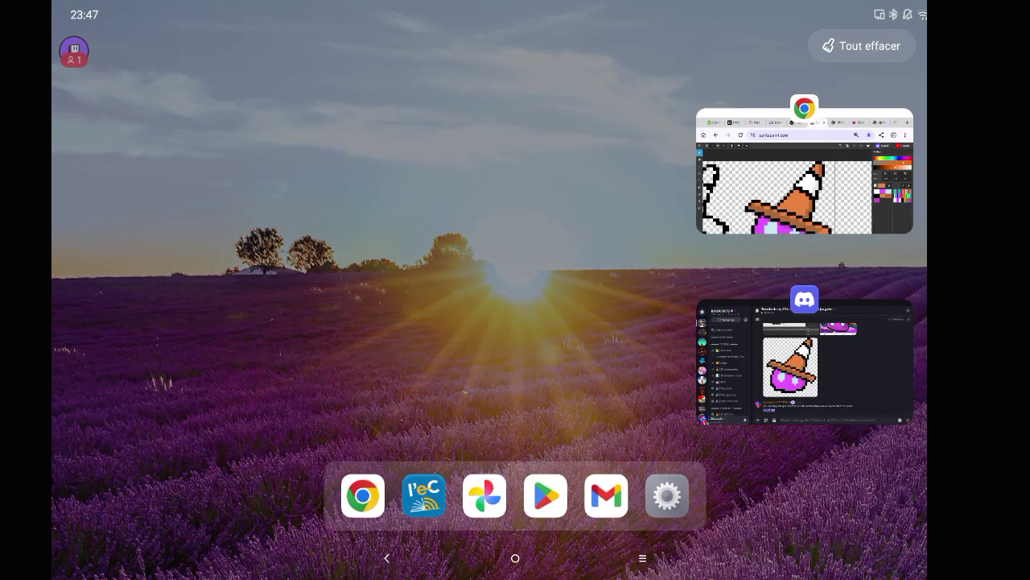
{"action": "left_click", "coordinate": [805, 361]}
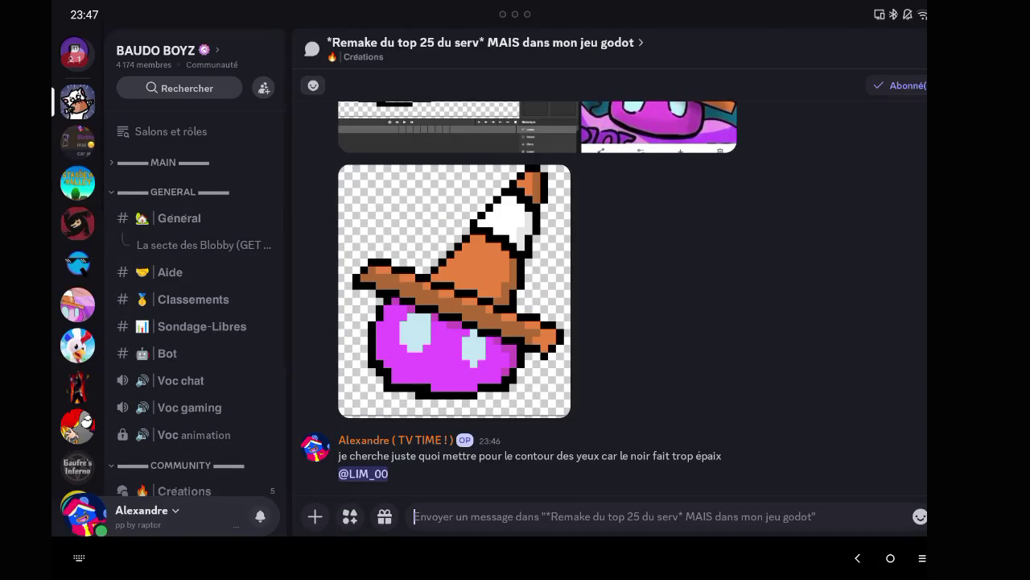
Step: Glance at the thread's member list, then switch to the BelloBot Community server
{"action": "left_click", "coordinate": [483, 44]}
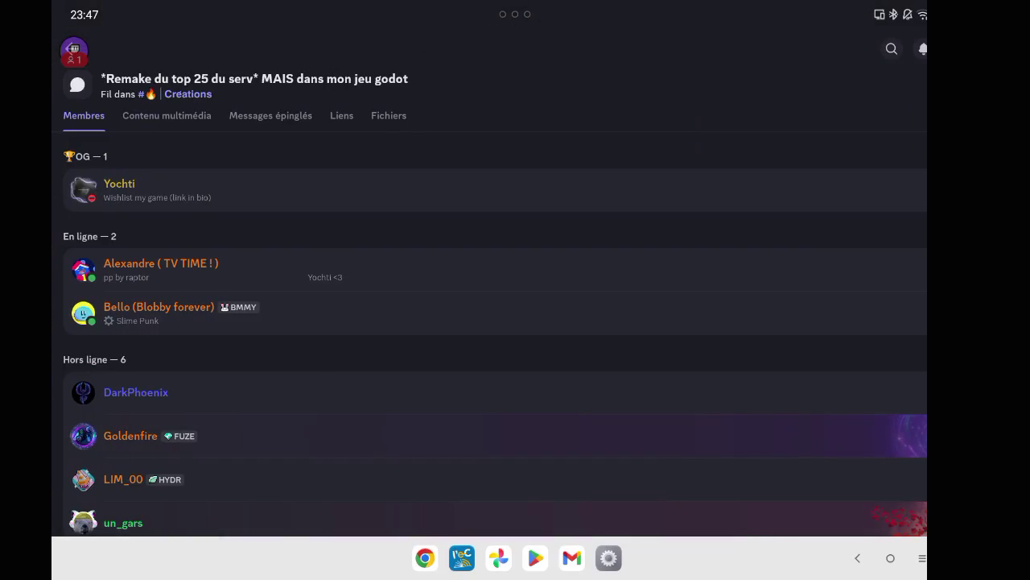
{"action": "left_click_drag", "start_coordinate": [483, 435], "coordinate": [483, 339]}
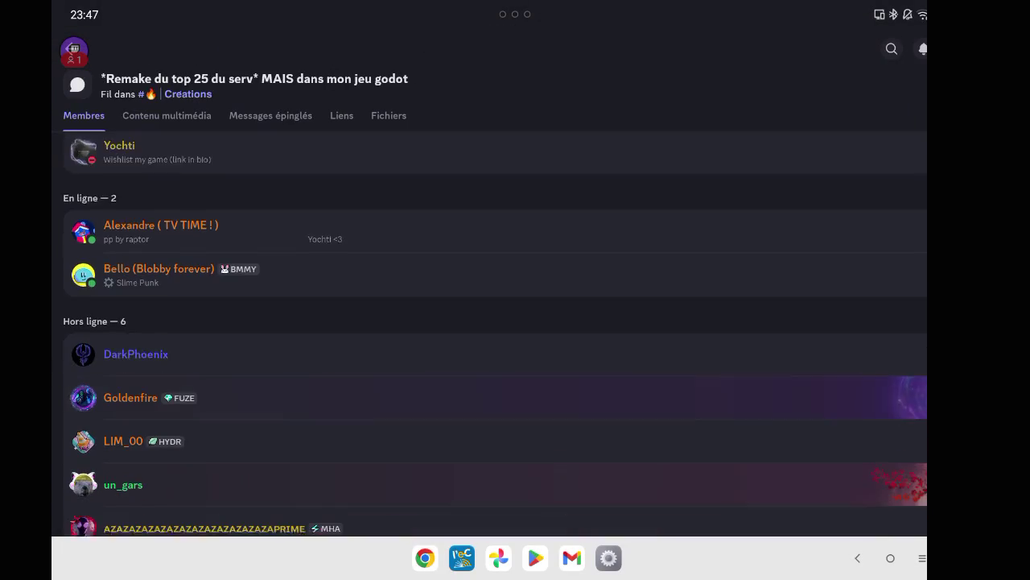
{"action": "left_click_drag", "start_coordinate": [483, 296], "coordinate": [483, 392]}
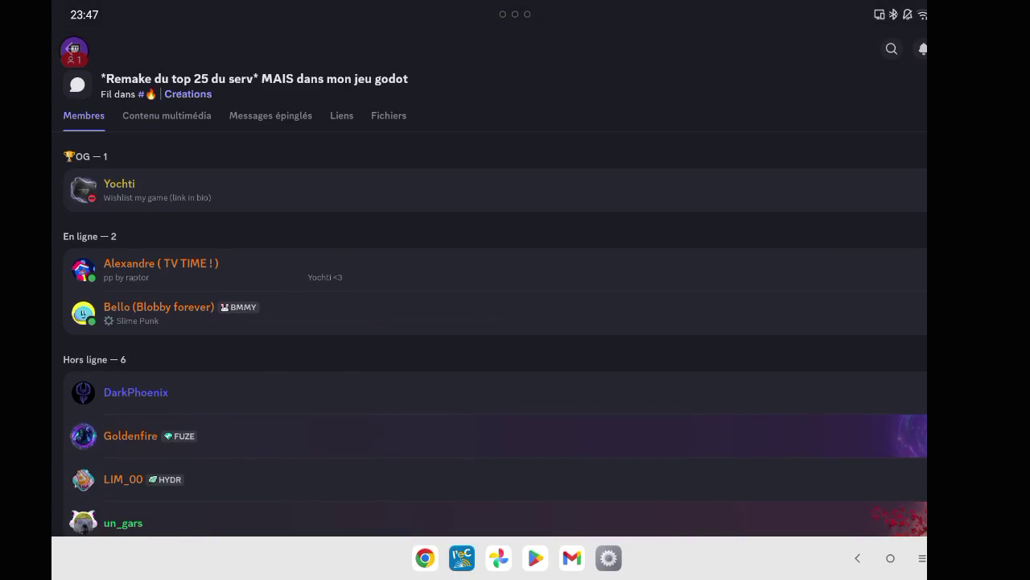
{"action": "key", "text": "Escape"}
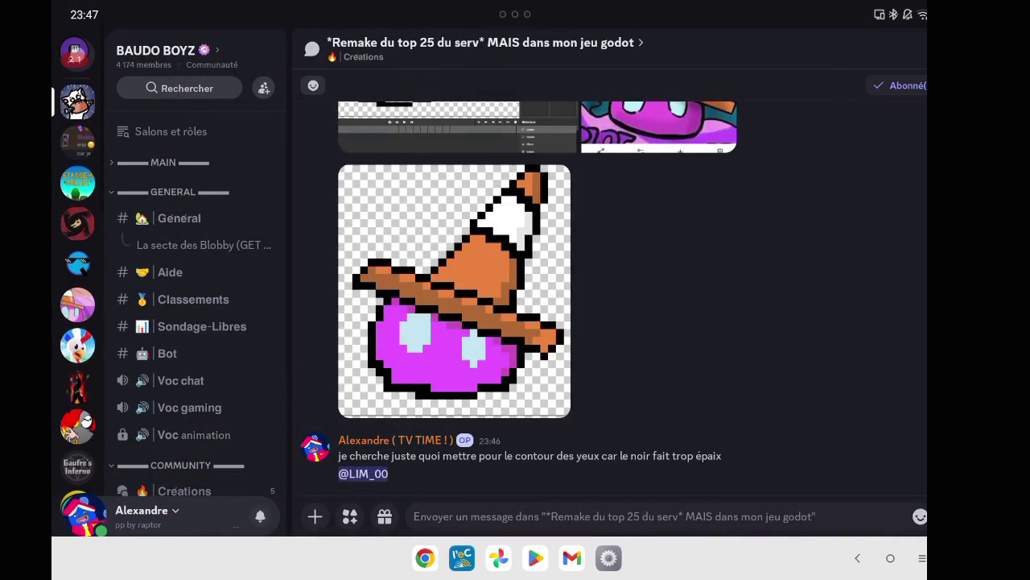
{"action": "left_click", "coordinate": [612, 516]}
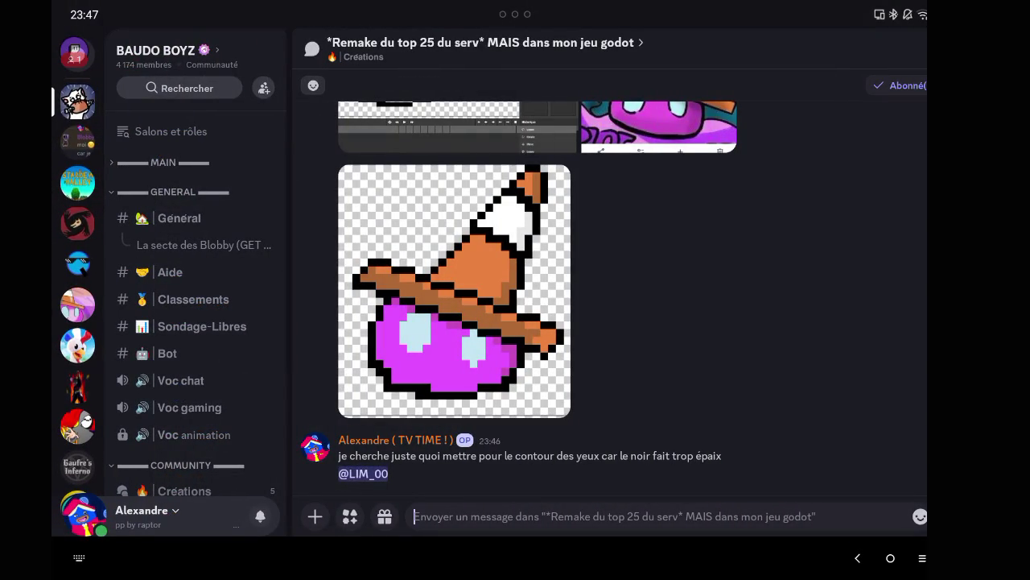
{"action": "scroll", "coordinate": [77, 282], "scroll_direction": "down", "scroll_amount": 3}
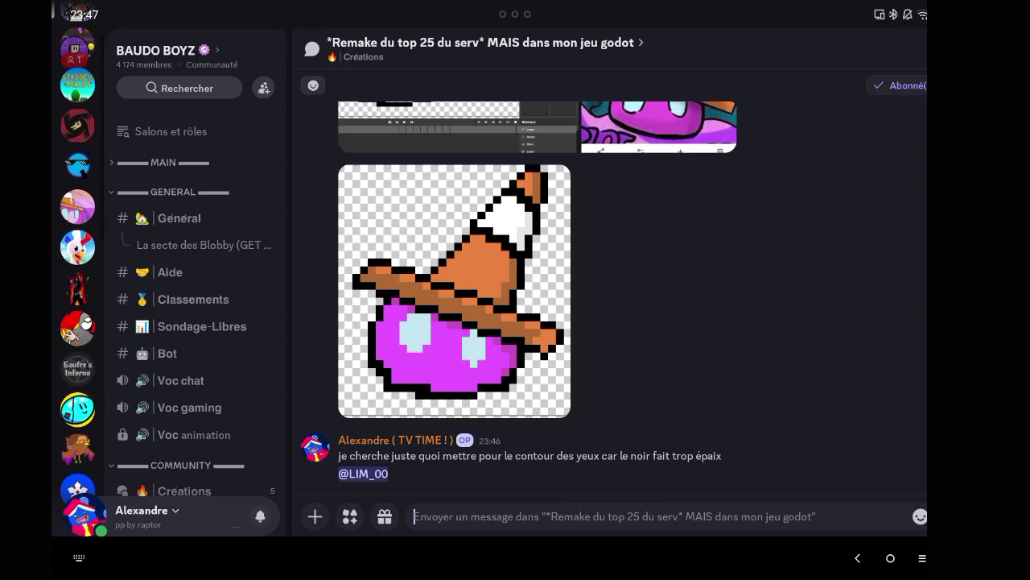
{"action": "left_click", "coordinate": [77, 408]}
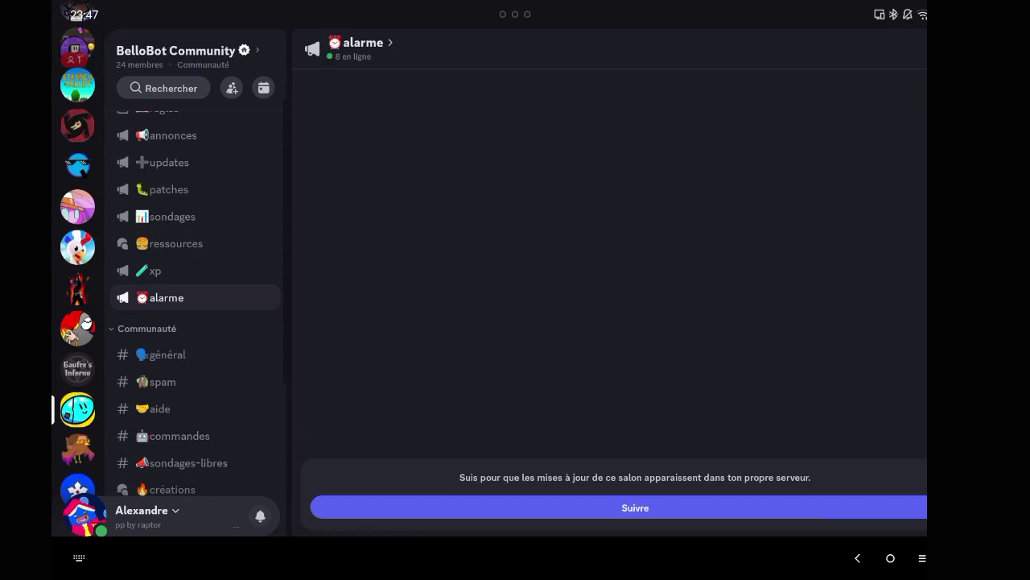
{"action": "left_click", "coordinate": [167, 354]}
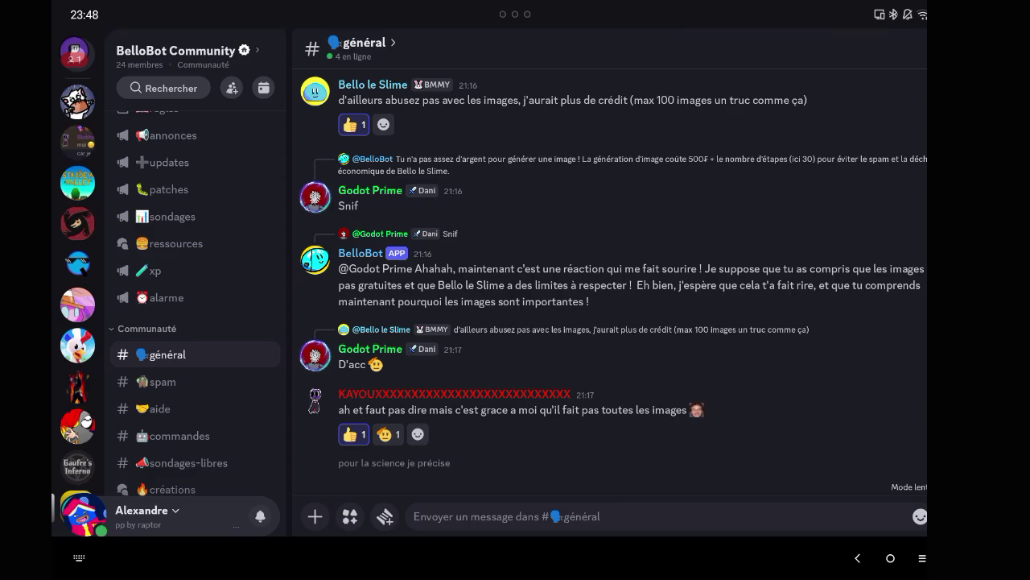
{"action": "type", "text": "@bello"}
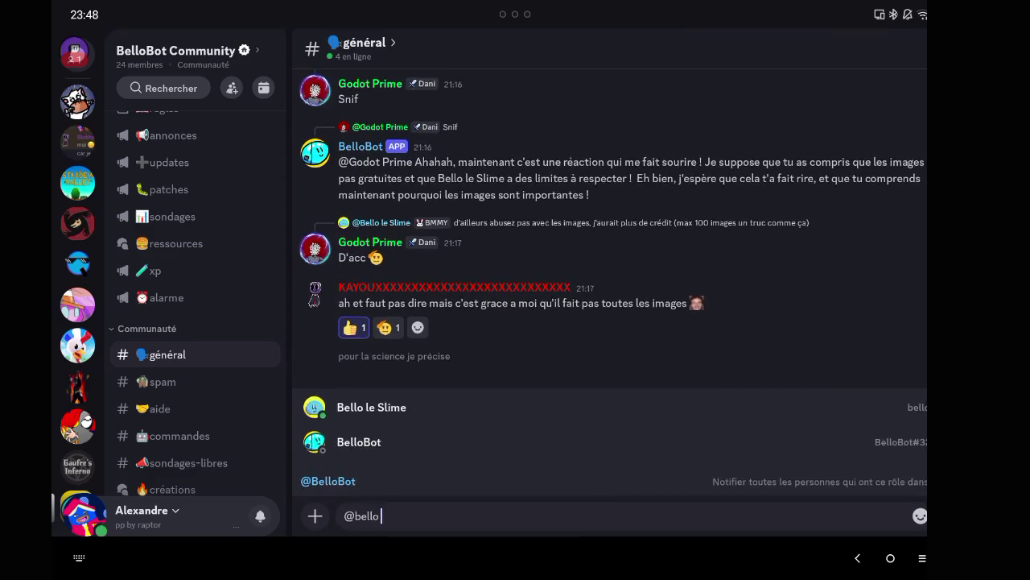
{"action": "key", "text": "BackSpace"}
{"action": "left_click", "coordinate": [359, 442]}
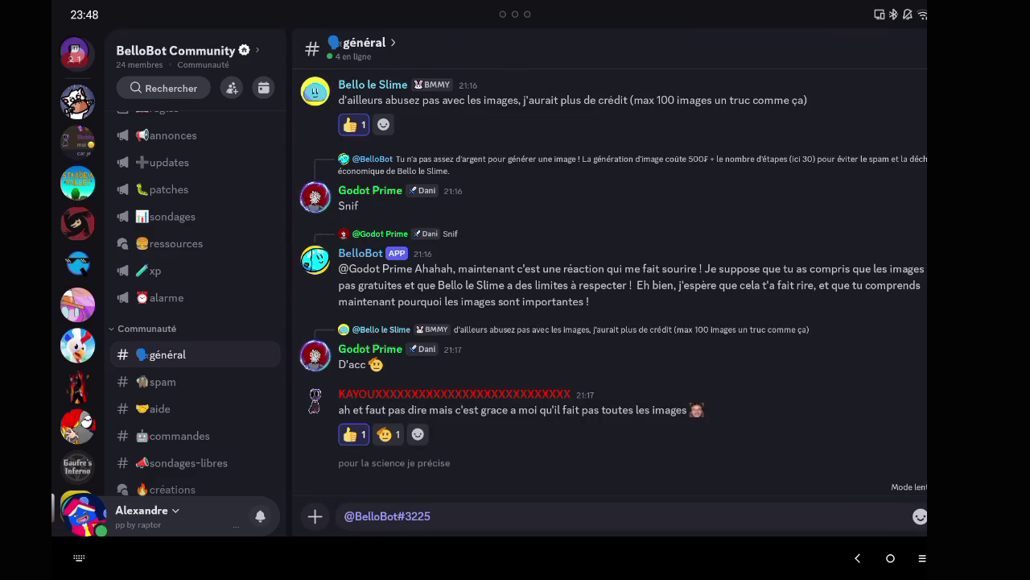
{"action": "type", "text": "comment pourais"}
{"action": "type", "text": "-je faire pour faire un contour d'oeil en pixel art "}
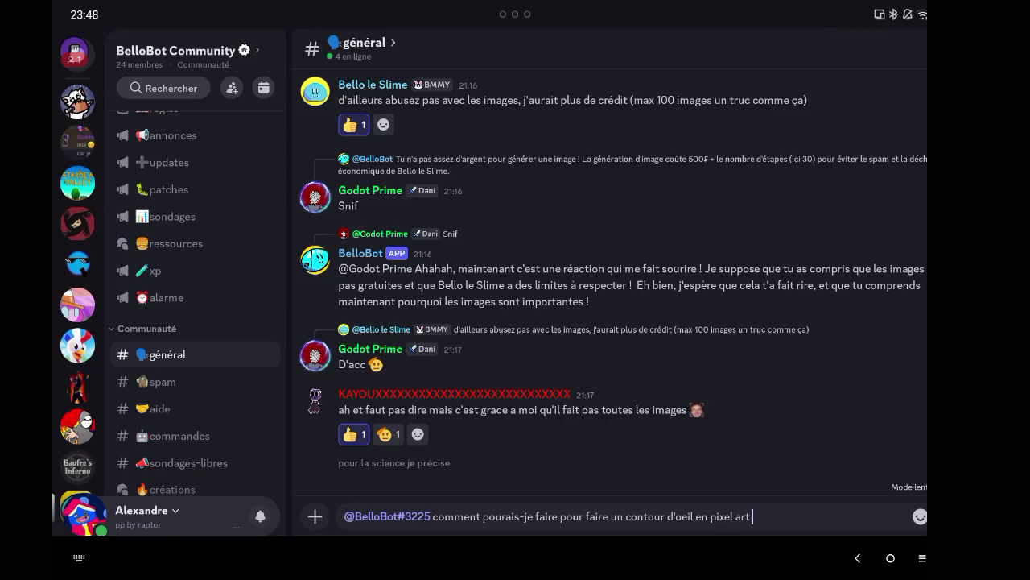
{"action": "type", "text": "sans"}
{"action": "key", "text": "BackSpace"}
{"action": "key", "text": "BackSpace"}
{"action": "key", "text": "BackSpace"}
{"action": "key", "text": "BackSpace"}
{"action": "key", "text": "BackSpace"}
{"action": "type", "text": "sans que"}
{"action": "type", "text": " le trait "}
{"action": "type", "text": "soit "}
{"action": "type", "text": "trop gros"}
{"action": "key", "text": "Return"}
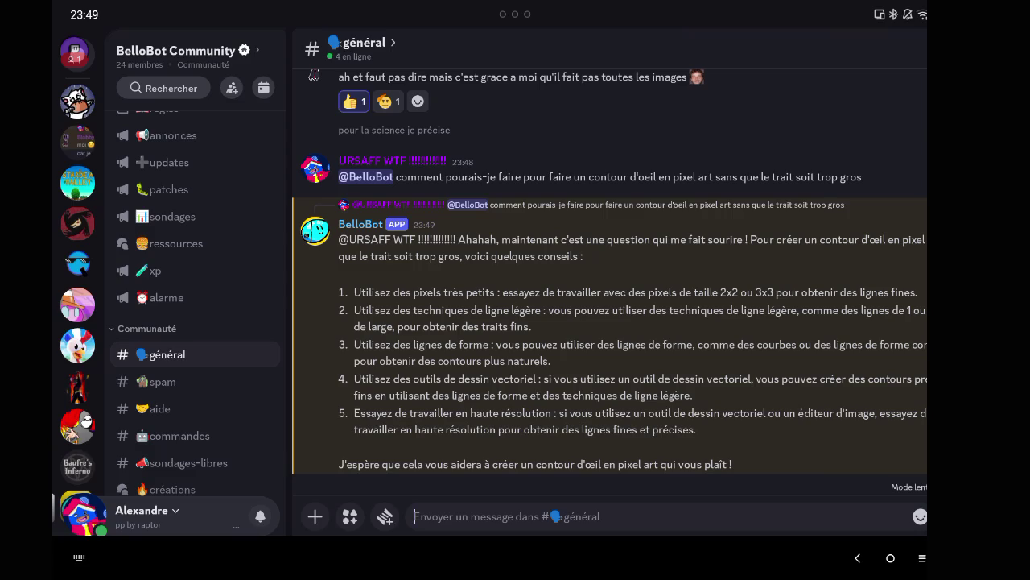
Step: Reply to BelloBot 'mes pixels art sont en 32x32' and 'il est juste encore fou', then return to BAUDO BOYZ
{"action": "left_click_drag", "start_coordinate": [644, 338], "coordinate": [563, 338]}
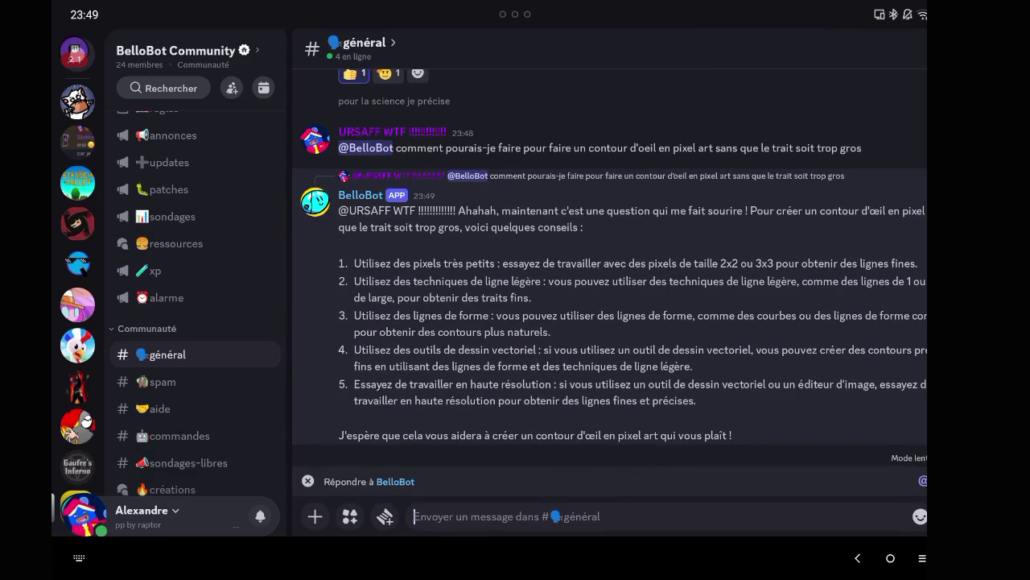
{"action": "type", "text": "mes pixels art sont en"}
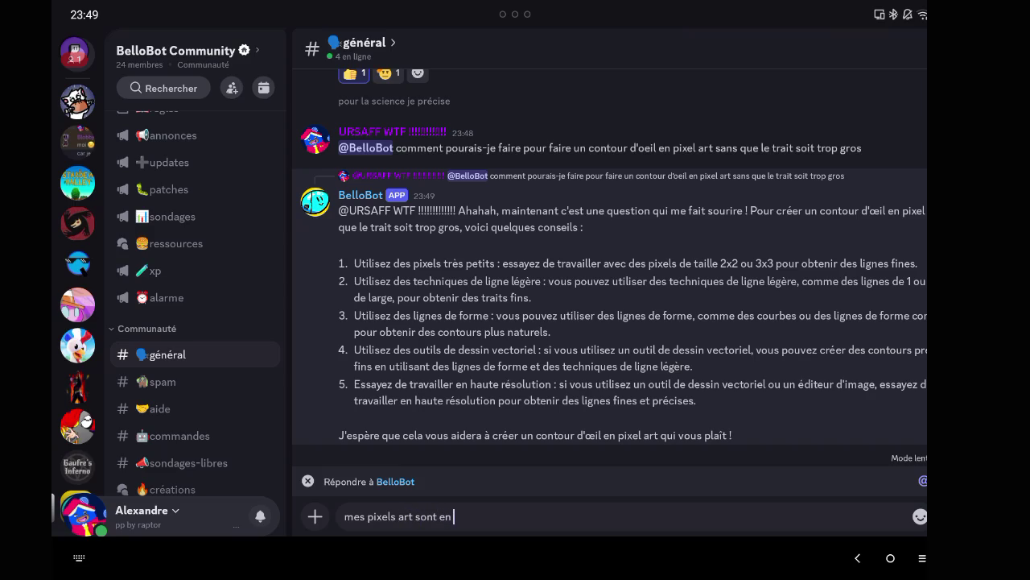
{"action": "type", "text": " 32"}
{"action": "type", "text": "x32"}
{"action": "key", "text": "Return"}
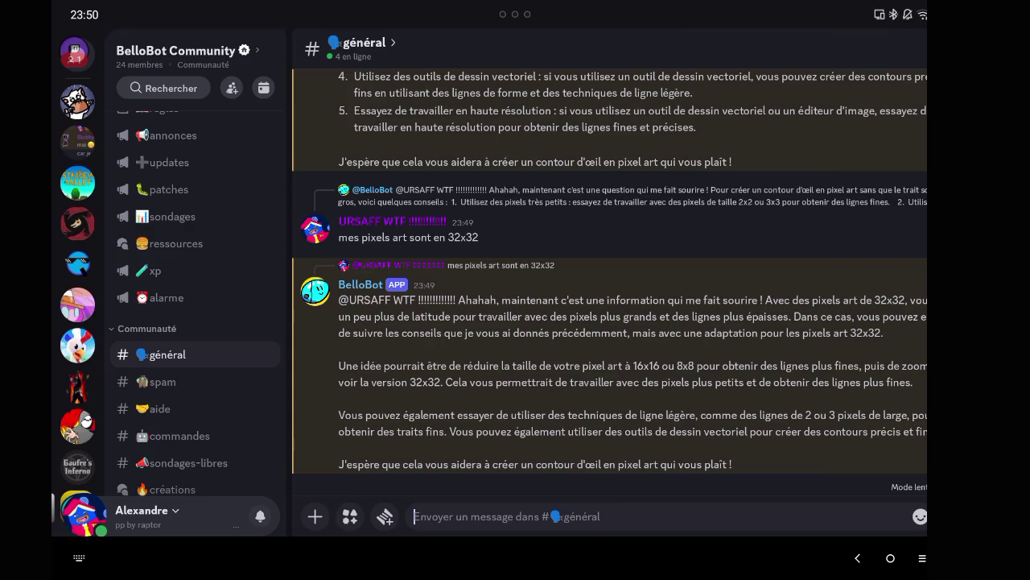
{"action": "type", "text": "il est juste encore"}
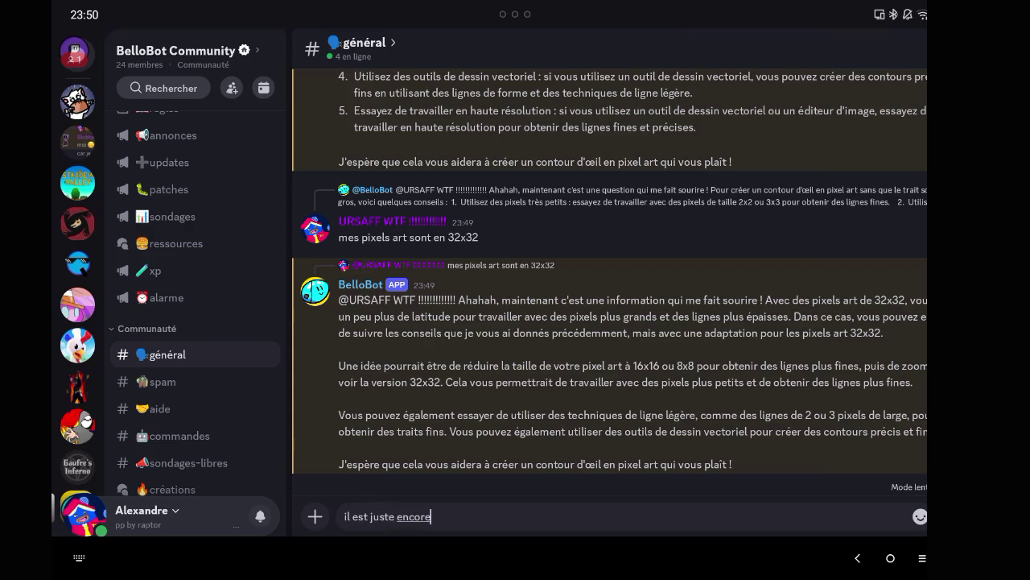
{"action": "type", "text": " fou"}
{"action": "key", "text": "Return"}
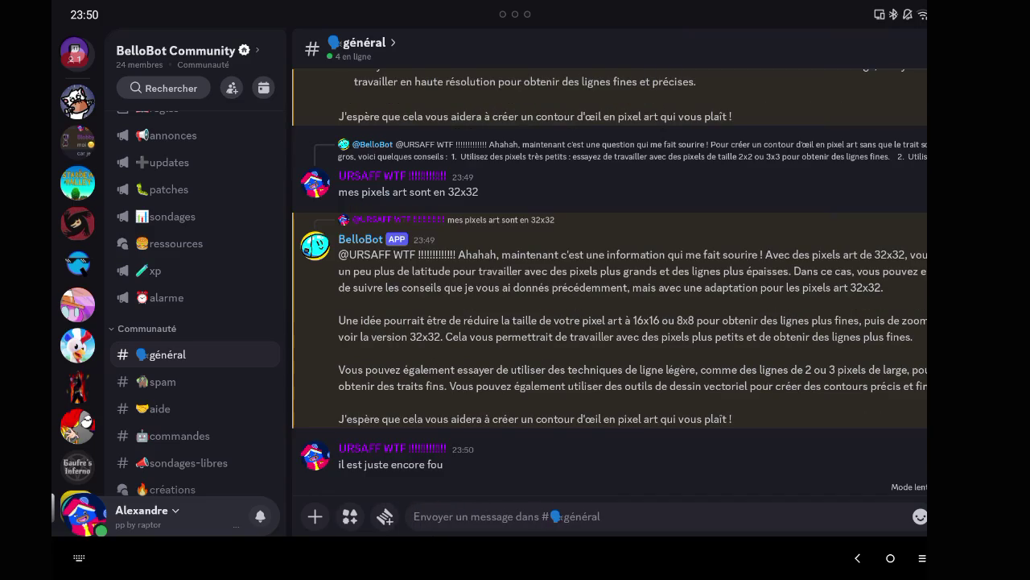
{"action": "left_click", "coordinate": [78, 102]}
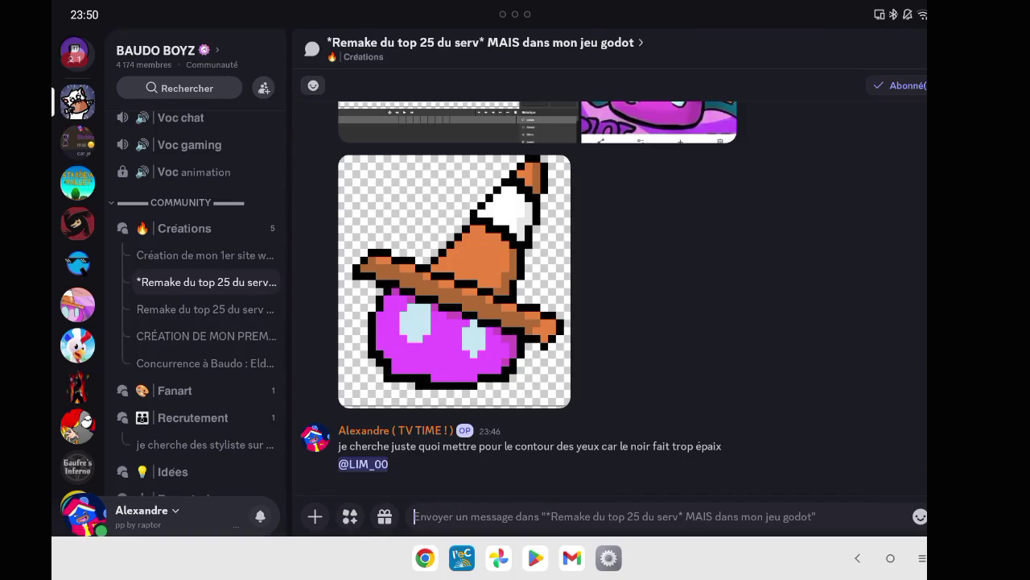
Step: Mention the other online member and send 'donne moi des idées'
{"action": "left_click", "coordinate": [481, 48]}
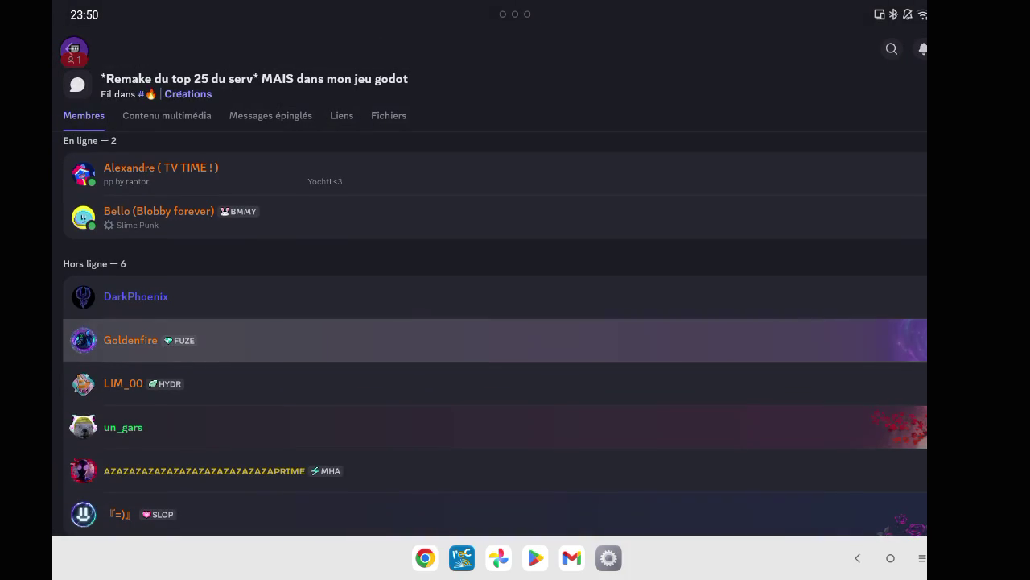
{"action": "left_click_drag", "start_coordinate": [129, 340], "coordinate": [563, 340]}
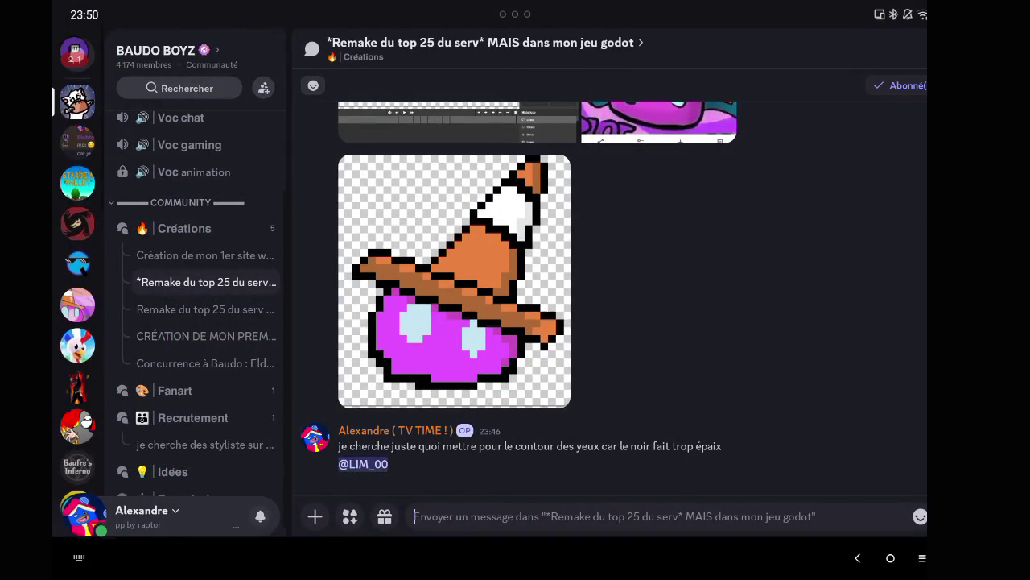
{"action": "type", "text": "@be"}
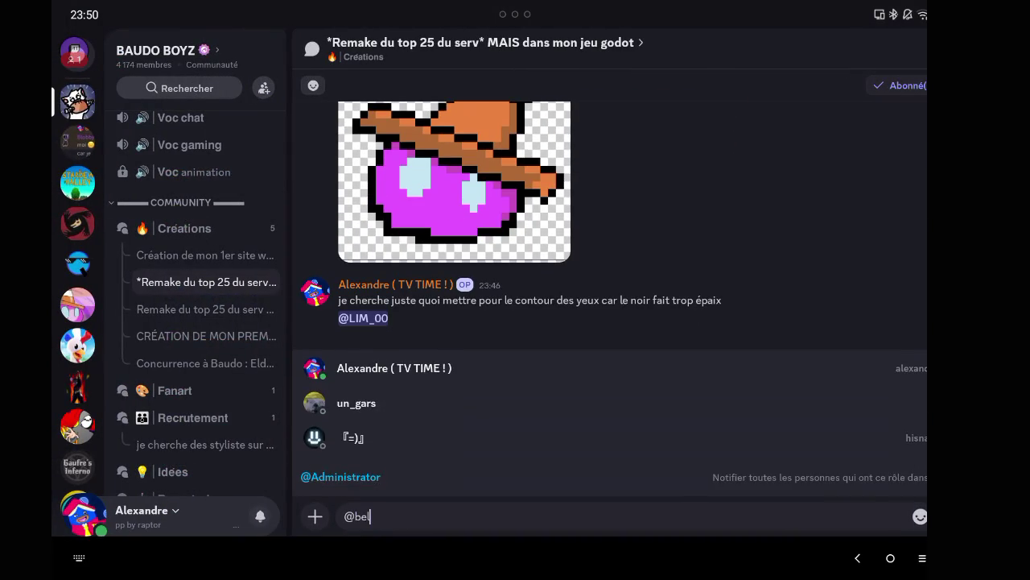
{"action": "type", "text": "l"}
{"action": "key", "text": "Tab"}
{"action": "type", "text": "donne "}
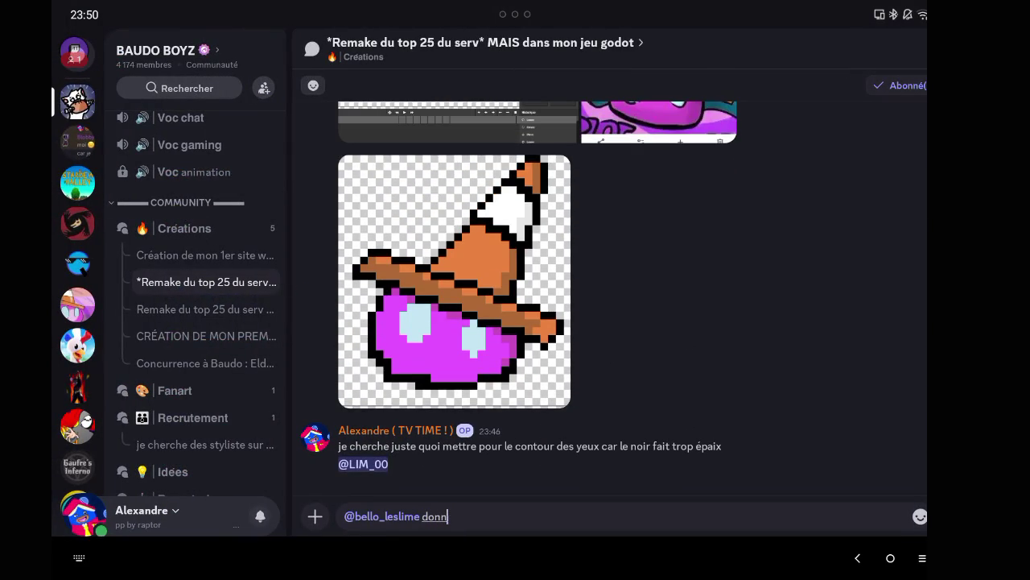
{"action": "type", "text": "moi des idées"}
{"action": "key", "text": "Return"}
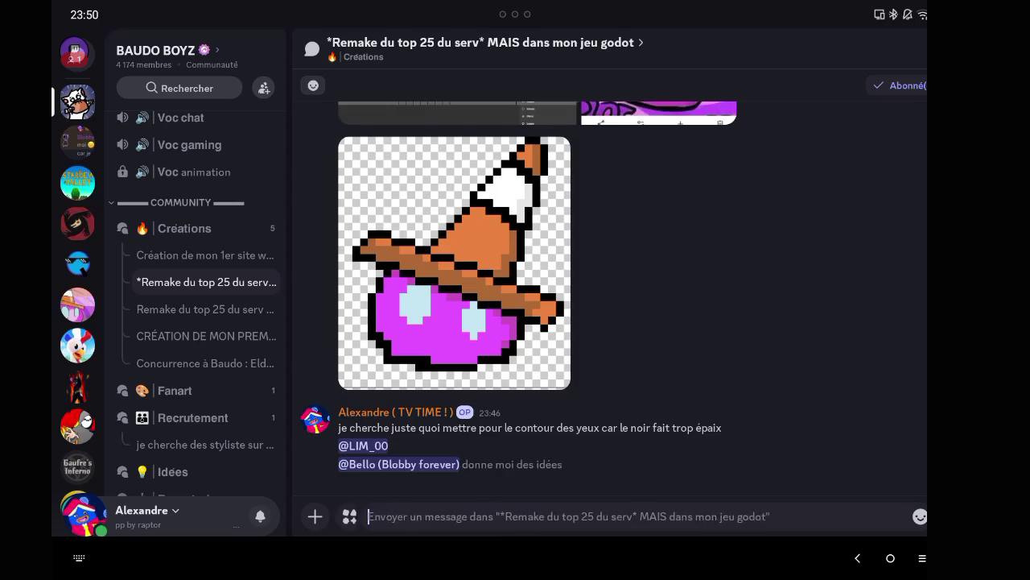
Step: Browse Général and its thread, then return to the Remake thread
{"action": "scroll", "coordinate": [194, 306], "scroll_direction": "up", "scroll_amount": 5}
{"action": "left_click", "coordinate": [203, 244]}
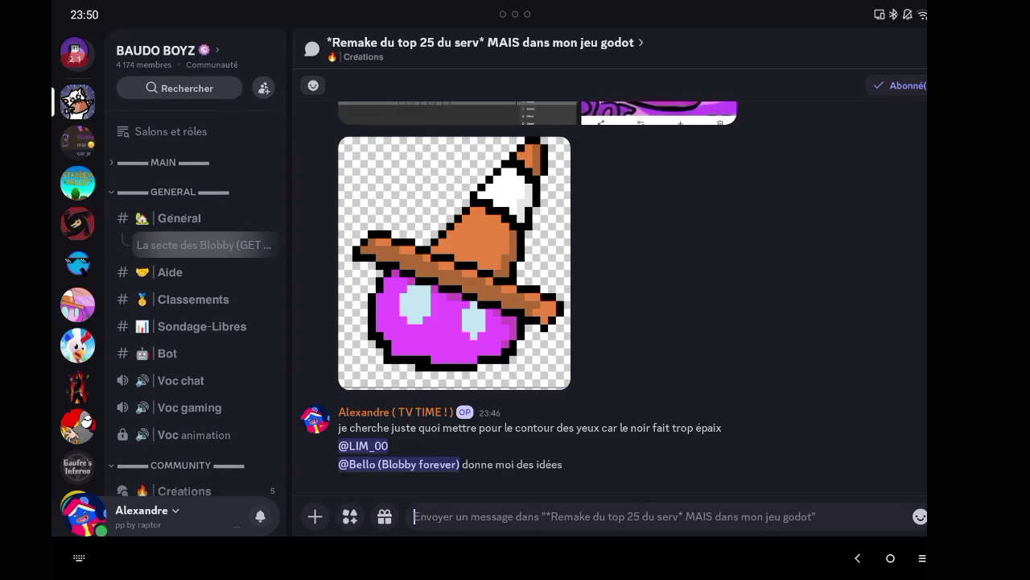
{"action": "left_click", "coordinate": [178, 219]}
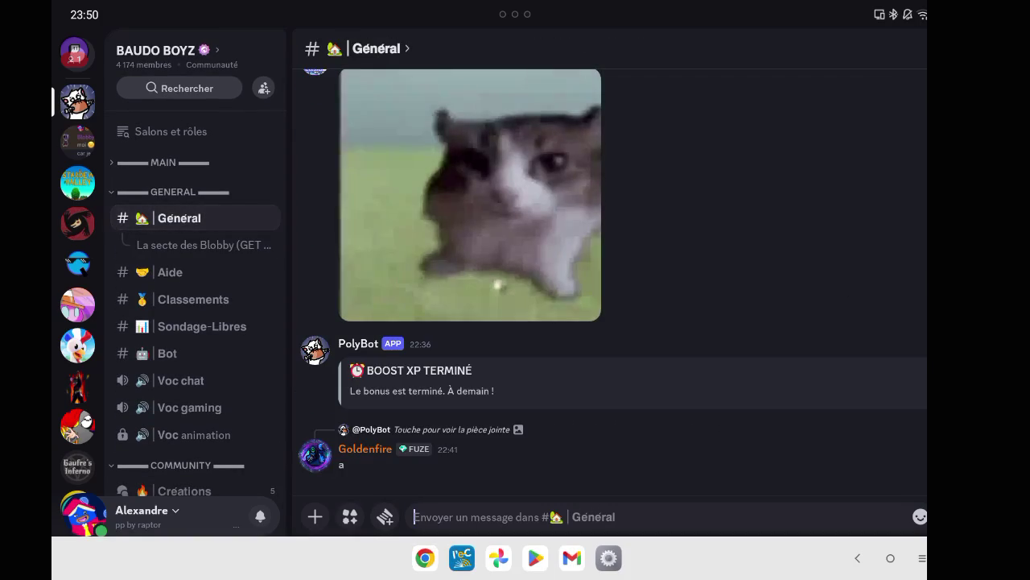
{"action": "scroll", "coordinate": [193, 306], "scroll_direction": "down", "scroll_amount": 5}
{"action": "left_click", "coordinate": [206, 197]}
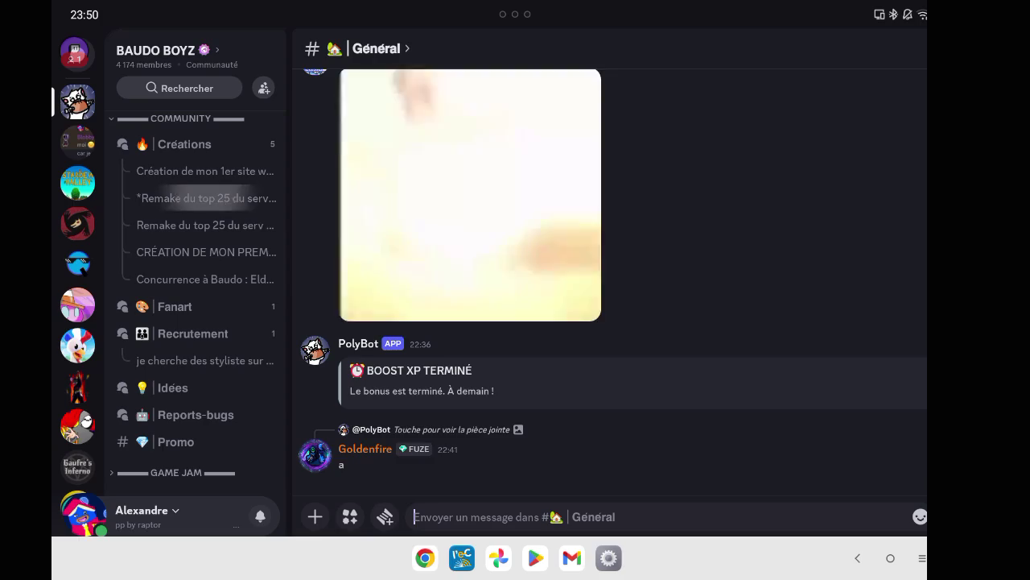
{"action": "scroll", "coordinate": [206, 415], "scroll_direction": "up", "scroll_amount": 2}
Step: Send 'je sais que tu ne dors pas' and show the thread's member list
{"action": "type", "text": "je a"}
{"action": "key", "text": "BackSpace"}
{"action": "type", "text": "sai"}
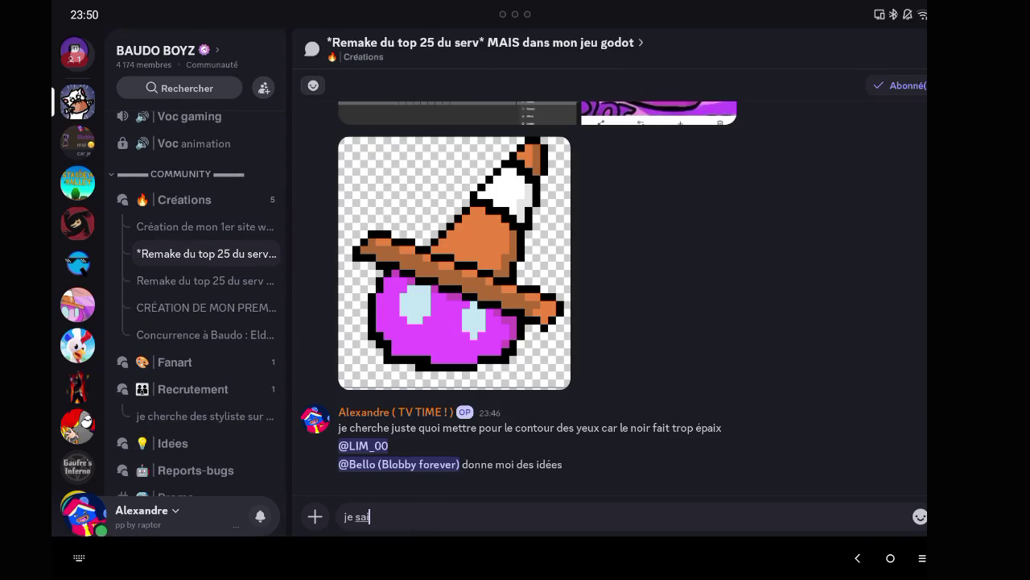
{"action": "type", "text": "q q"}
{"action": "key", "text": "BackSpace"}
{"action": "key", "text": "BackSpace"}
{"action": "key", "text": "BackSpace"}
{"action": "type", "text": "s que "}
{"action": "type", "text": "tu ne dors aps"}
{"action": "key", "text": "BackSpace"}
{"action": "key", "text": "BackSpace"}
{"action": "key", "text": "BackSpace"}
{"action": "type", "text": "pas"}
{"action": "key", "text": "Return"}
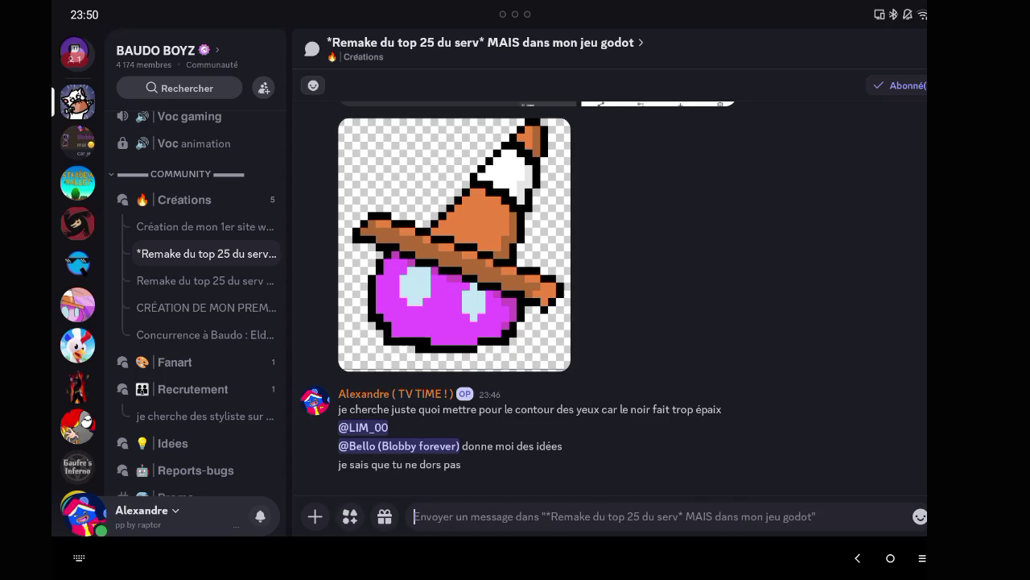
{"action": "left_click", "coordinate": [480, 42]}
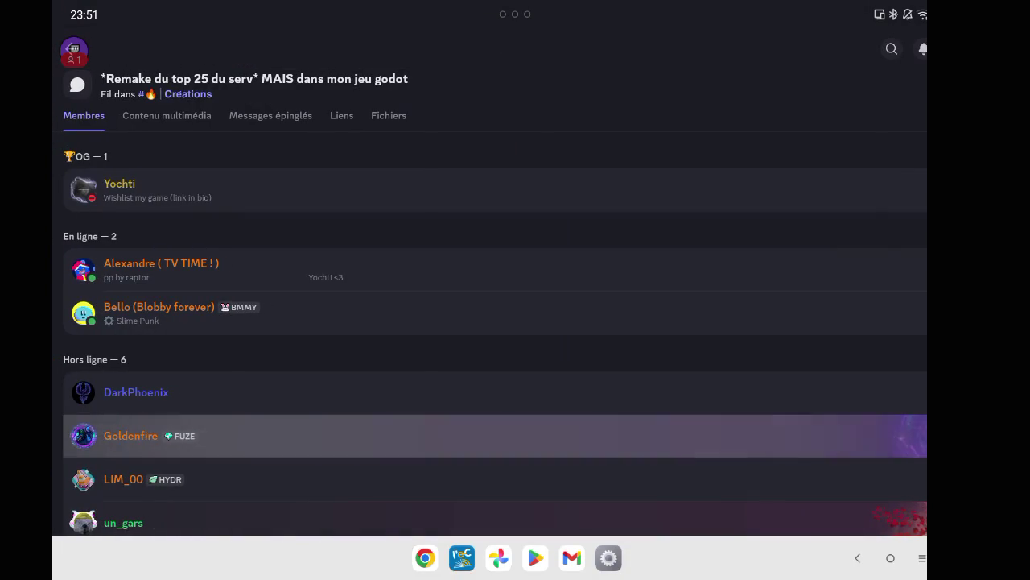
Step: View the slime-avatar member's profile, then close it and the member list
{"action": "left_click", "coordinate": [160, 312]}
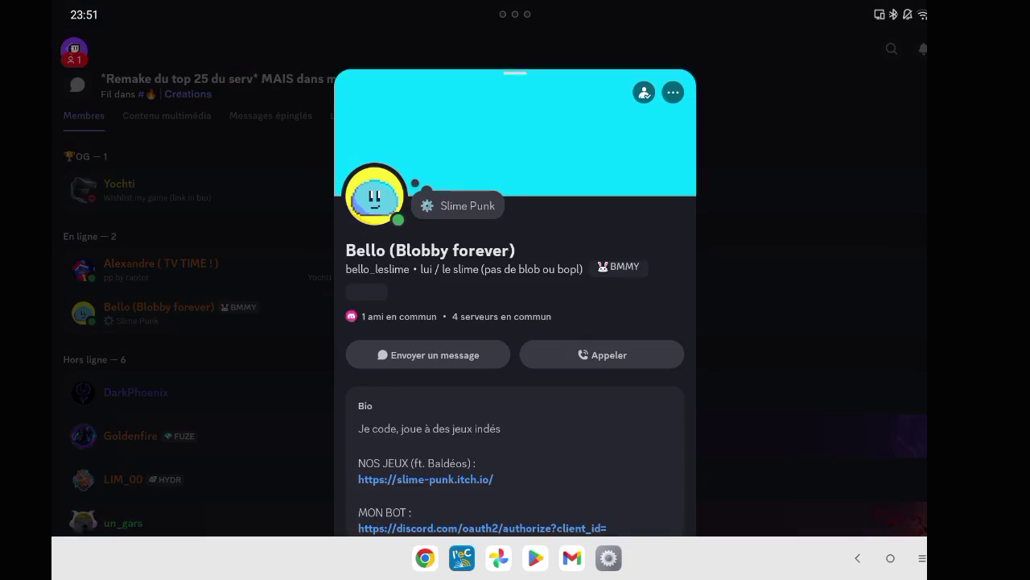
{"action": "scroll", "coordinate": [515, 322], "scroll_direction": "down", "scroll_amount": 1}
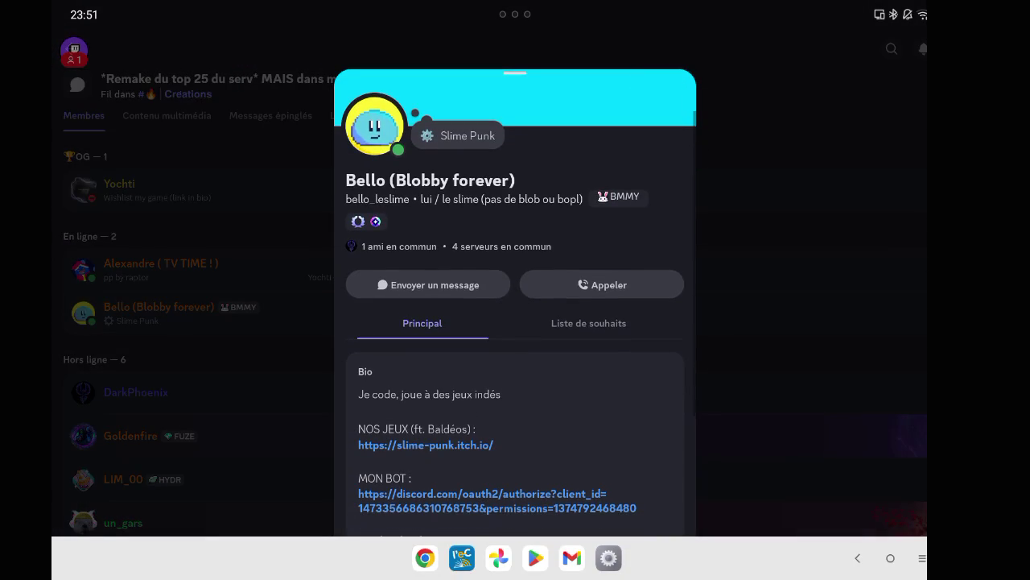
{"action": "key", "text": "Escape"}
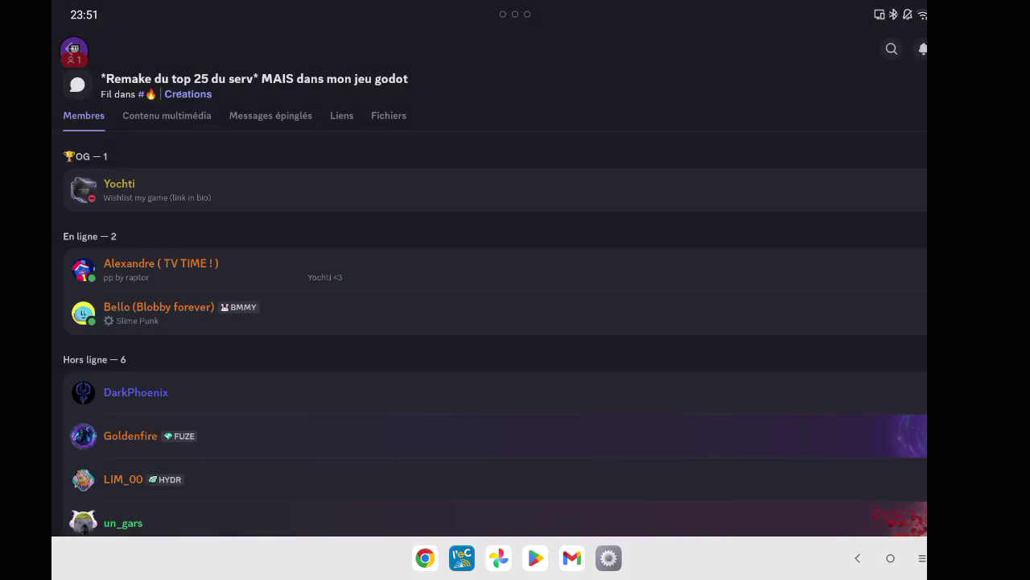
{"action": "key", "text": "Escape"}
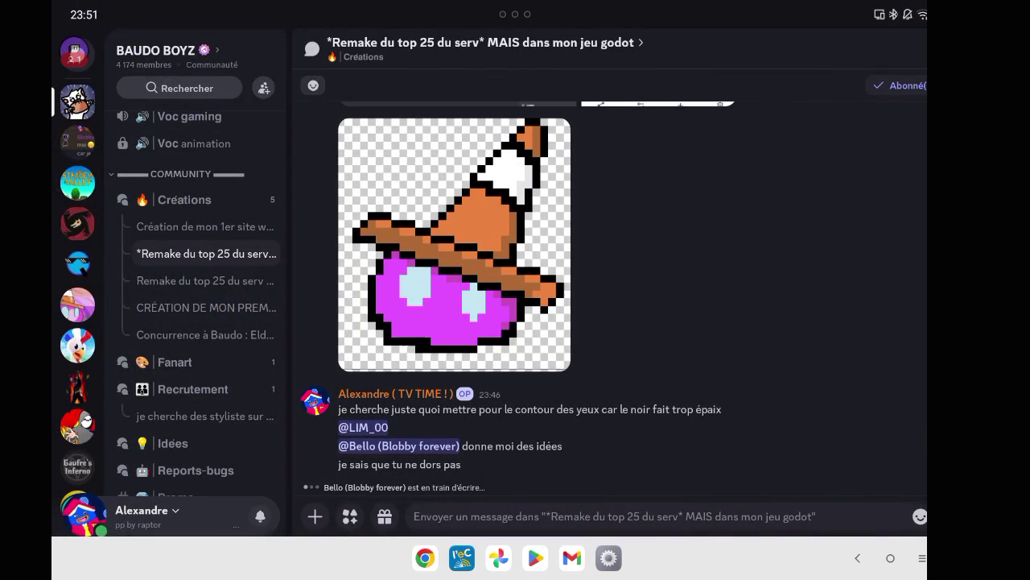
Step: Send 'je compte refaire la forme des yeux' in the thread
{"action": "type", "text": "je compte"}
{"action": "type", "text": " reafire"}
{"action": "key", "text": "BackSpace"}
{"action": "key", "text": "BackSpace"}
{"action": "key", "text": "BackSpace"}
{"action": "key", "text": "BackSpace"}
{"action": "key", "text": "BackSpace"}
{"action": "key", "text": "BackSpace"}
{"action": "type", "text": "ef"}
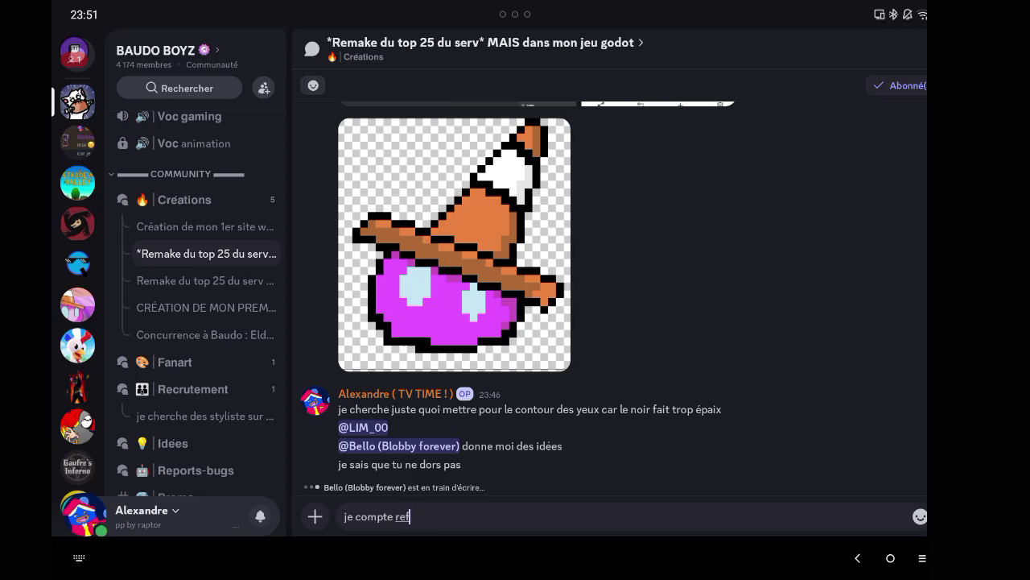
{"action": "type", "text": "aire la"}
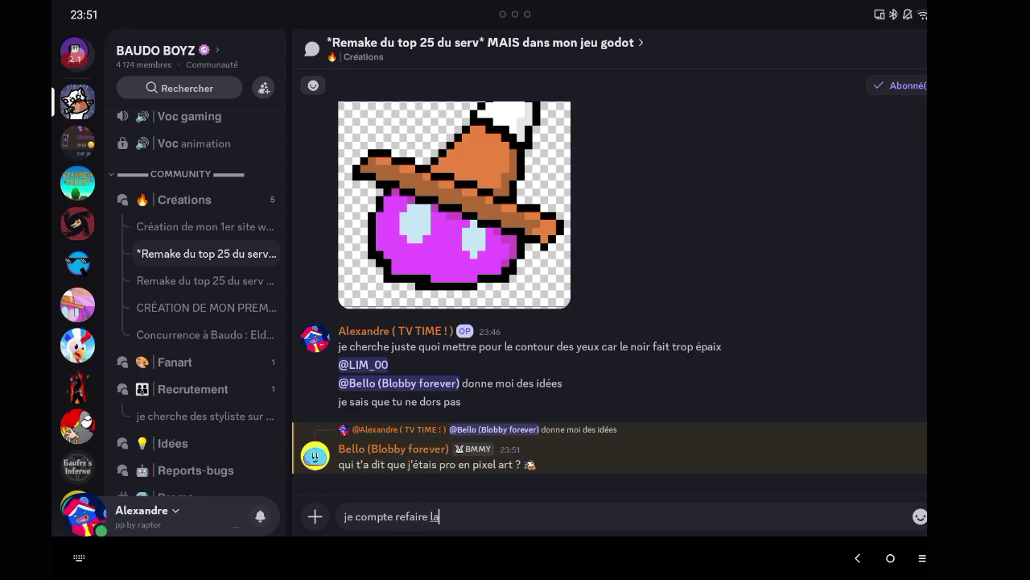
{"action": "type", "text": " forme des "}
{"action": "type", "text": "yeux"}
{"action": "key", "text": "Return"}
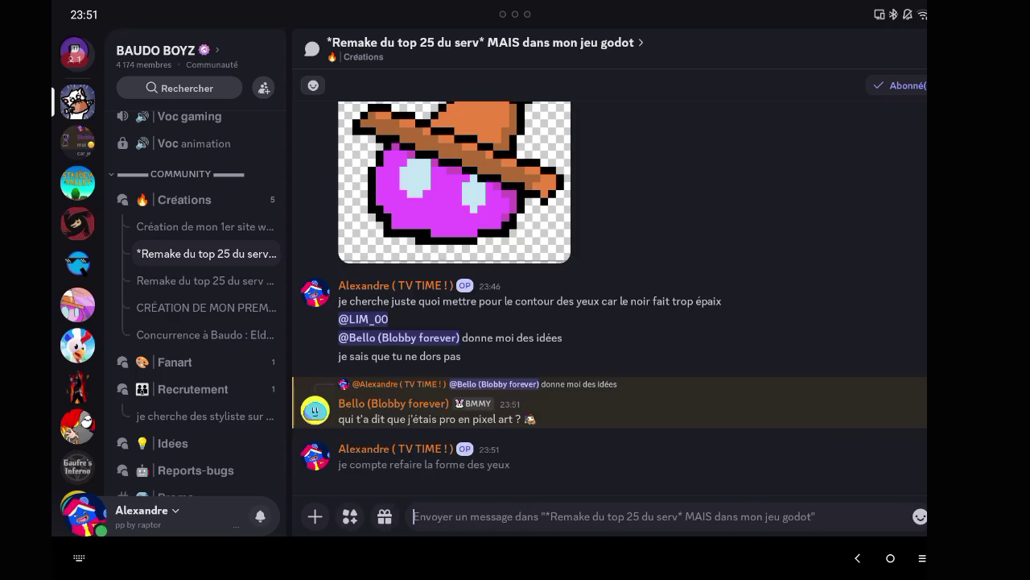
Step: Reply 'moi' and 'et ta pp' to the pixel-art question, discarding a drafted 'et bellobob'
{"action": "left_click_drag", "start_coordinate": [595, 403], "coordinate": [548, 403]}
{"action": "type", "text": "moi"}
{"action": "key", "text": "Return"}
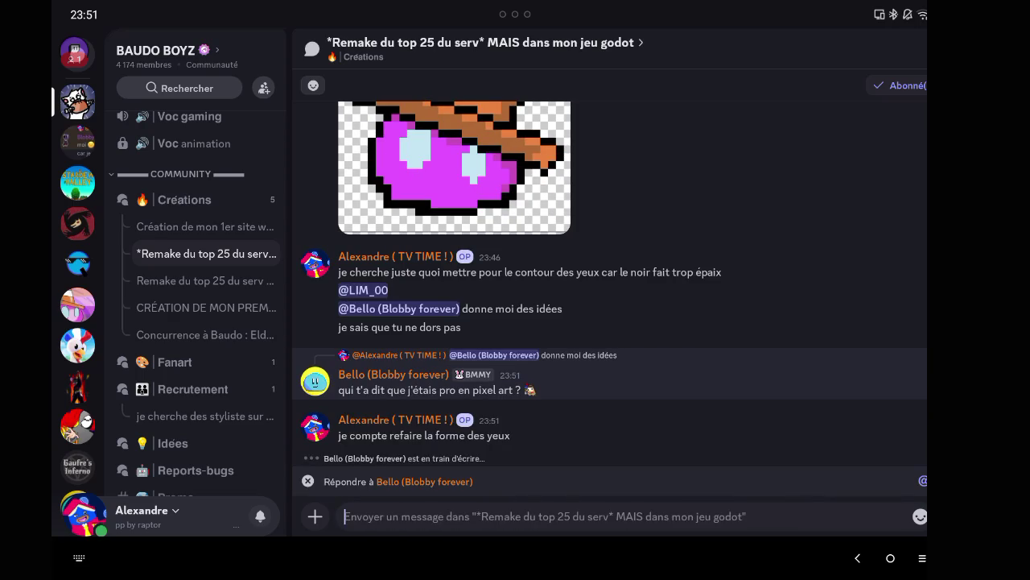
{"action": "type", "text": "et ta pp"}
{"action": "key", "text": "Return"}
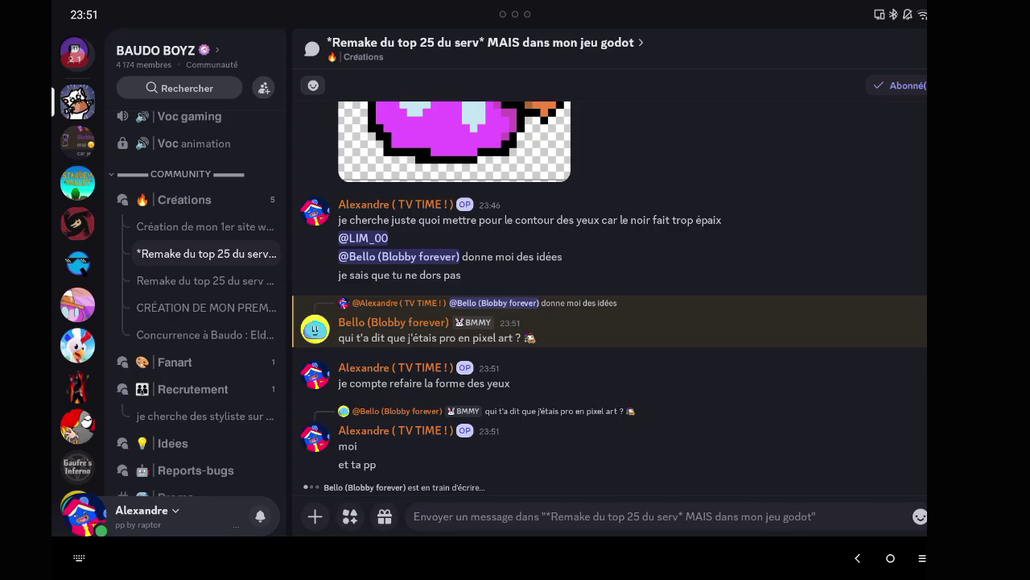
{"action": "type", "text": "et bellobob"}
{"action": "key", "text": "ctrl+a"}
{"action": "key", "text": "BackSpace"}
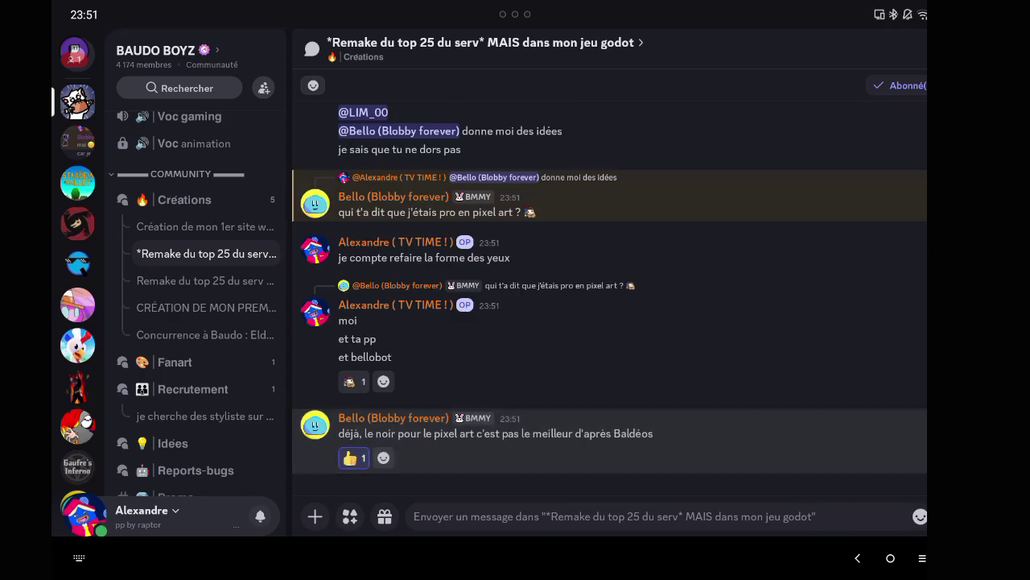
Step: Scroll up and view the outline sketch image full-screen, then close it
{"action": "scroll", "coordinate": [609, 287], "scroll_direction": "up", "scroll_amount": 2}
{"action": "scroll", "coordinate": [609, 298], "scroll_direction": "down", "scroll_amount": 5}
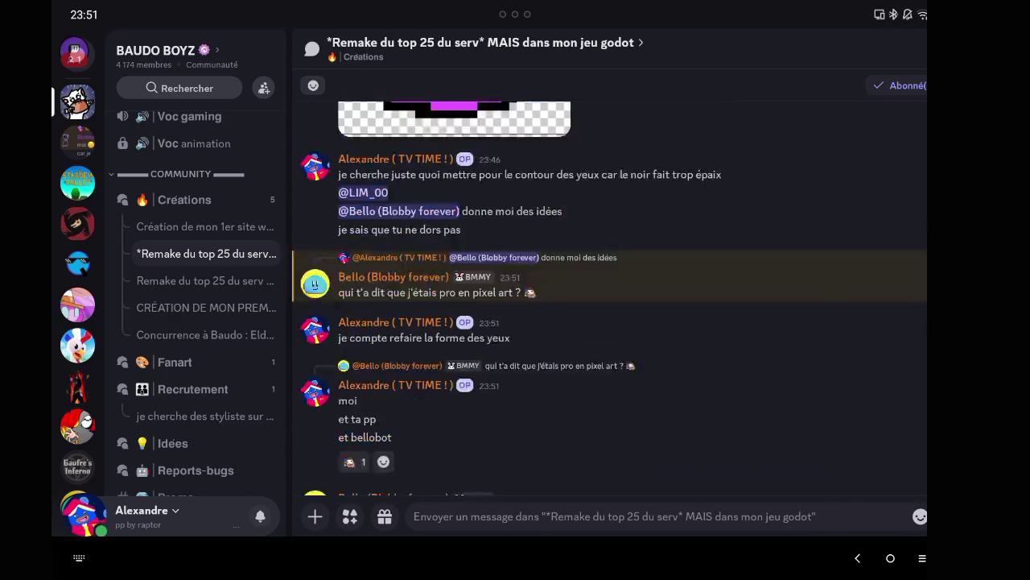
{"action": "scroll", "coordinate": [609, 298], "scroll_direction": "up", "scroll_amount": 5}
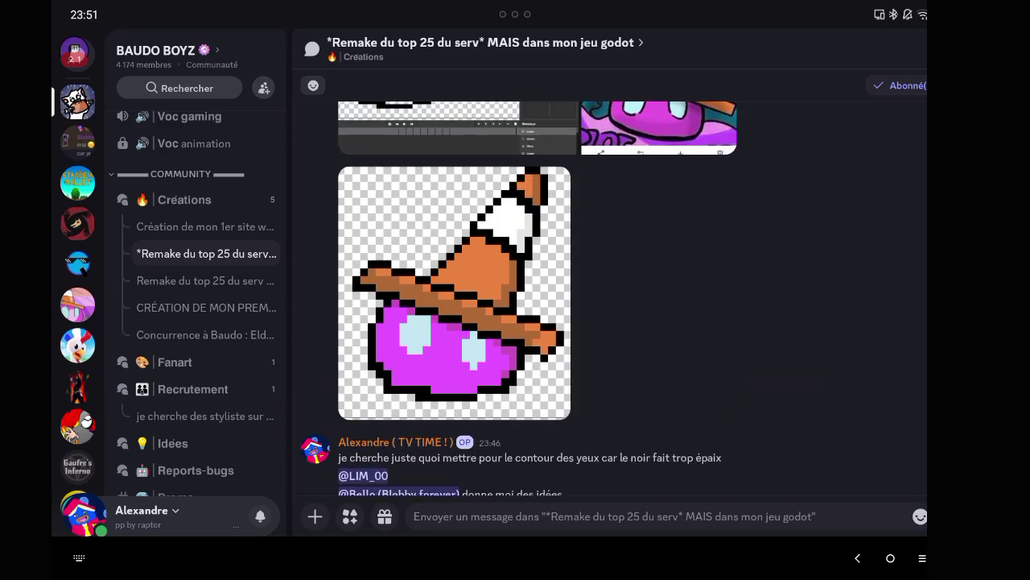
{"action": "scroll", "coordinate": [609, 297], "scroll_direction": "up", "scroll_amount": 1}
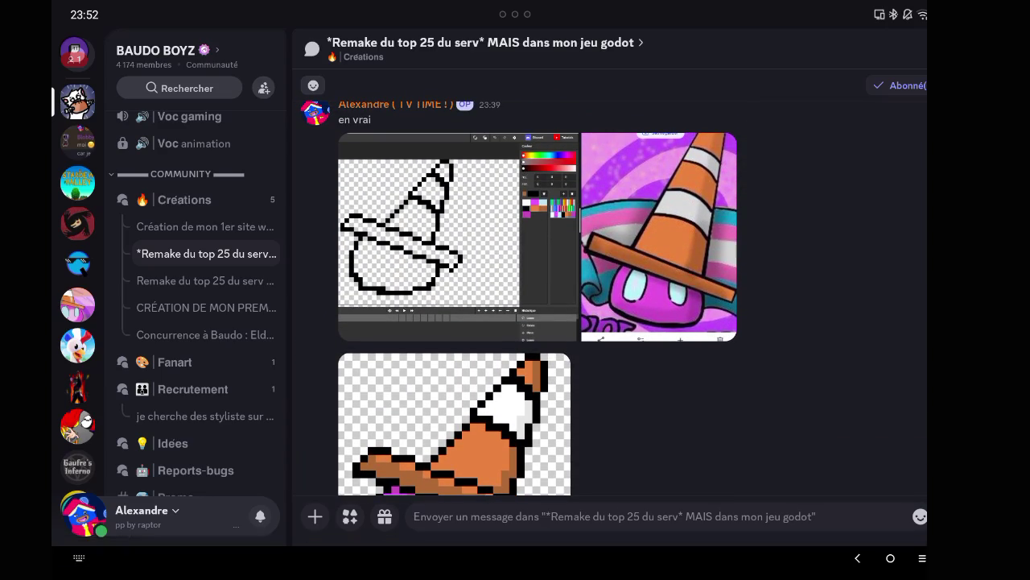
{"action": "left_click", "coordinate": [456, 236]}
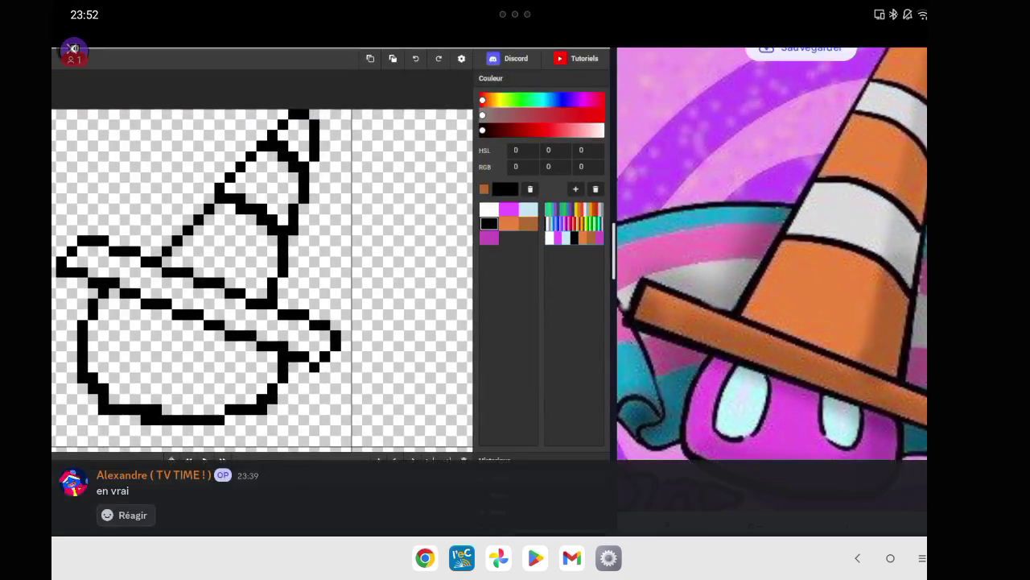
{"action": "key", "text": "Escape"}
Step: Send 'donc quoi à la place ?' in the thread
{"action": "scroll", "coordinate": [608, 298], "scroll_direction": "down", "scroll_amount": 10}
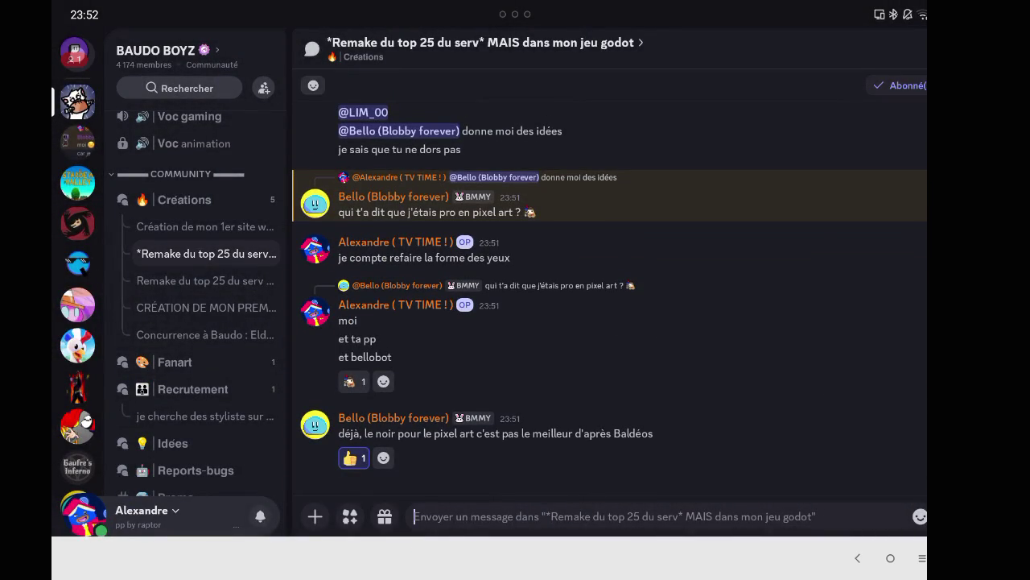
{"action": "left_click", "coordinate": [612, 516]}
{"action": "type", "text": "donc "}
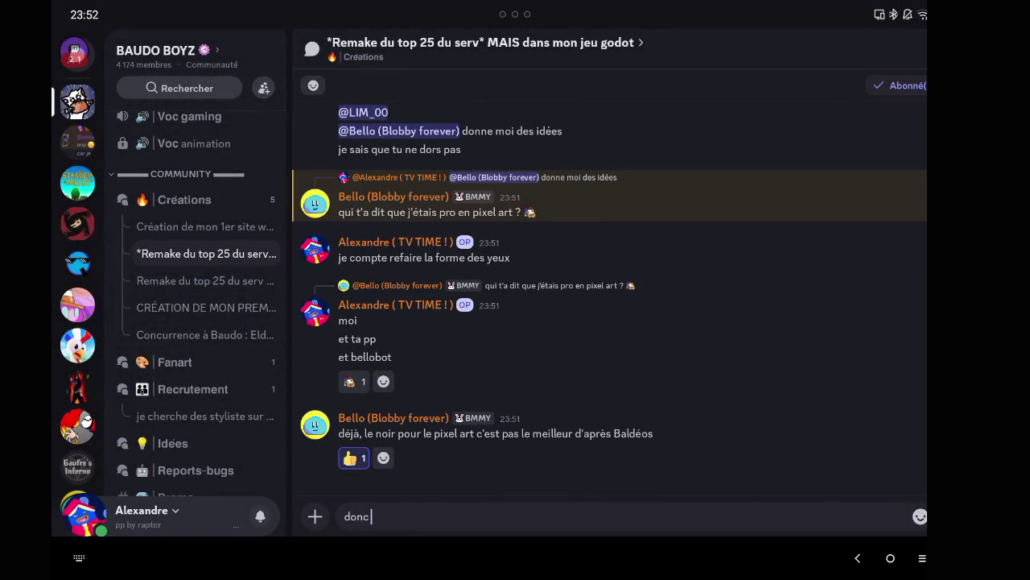
{"action": "type", "text": "quoi à la place ?"}
{"action": "key", "text": "Return"}
Step: Close the streaming overlay and return to the browser's sprite editor via recent apps
{"action": "scroll", "coordinate": [193, 322], "scroll_direction": "up", "scroll_amount": 5}
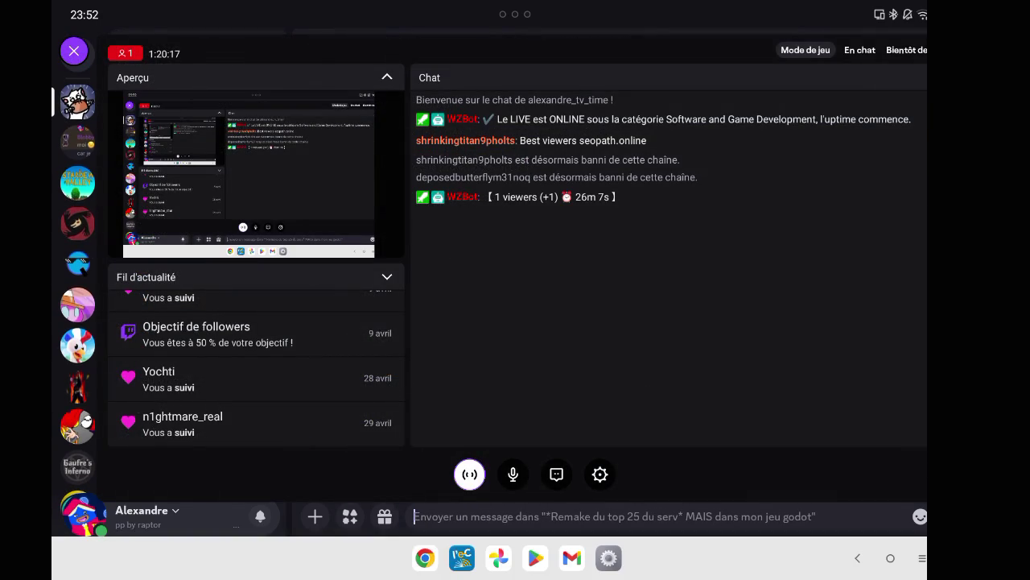
{"action": "left_click", "coordinate": [73, 51]}
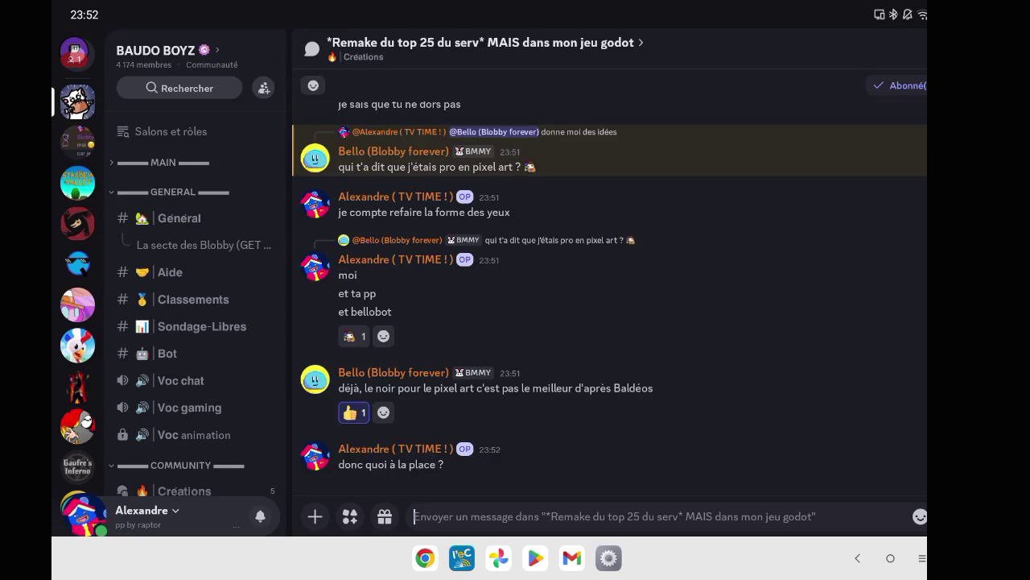
{"action": "left_click", "coordinate": [922, 557]}
{"action": "left_click", "coordinate": [805, 371]}
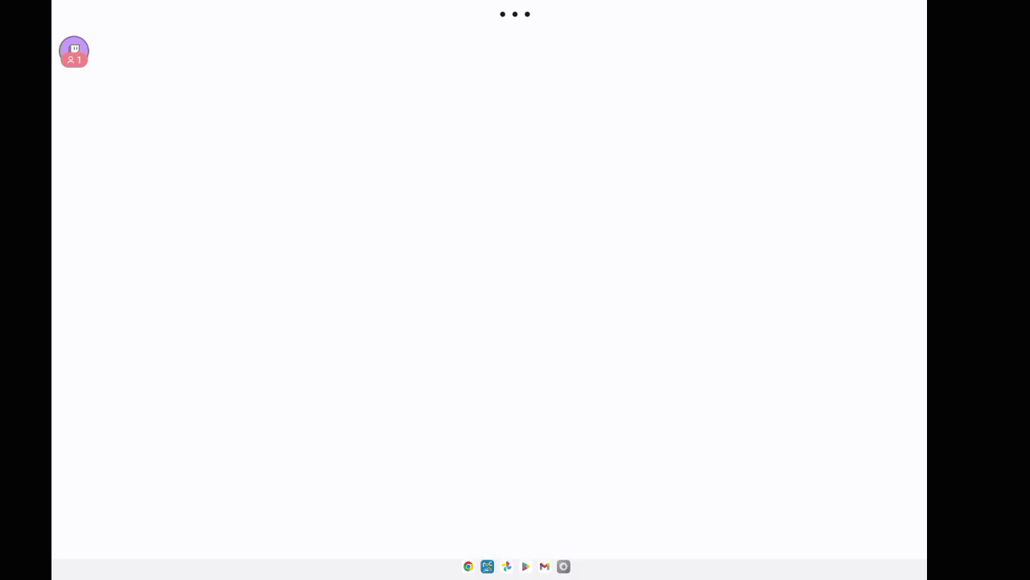
Step: With the Eraser, remove stray sketch pixels near the hat outline
{"action": "scroll", "coordinate": [467, 294], "scroll_direction": "down", "scroll_amount": 1}
{"action": "scroll", "coordinate": [467, 295], "scroll_direction": "down", "scroll_amount": 2}
{"action": "scroll", "coordinate": [466, 295], "scroll_direction": "down", "scroll_amount": 2}
{"action": "scroll", "coordinate": [467, 295], "scroll_direction": "down", "scroll_amount": 1}
{"action": "scroll", "coordinate": [193, 266], "scroll_direction": "up", "scroll_amount": 2}
{"action": "scroll", "coordinate": [193, 266], "scroll_direction": "up", "scroll_amount": 2}
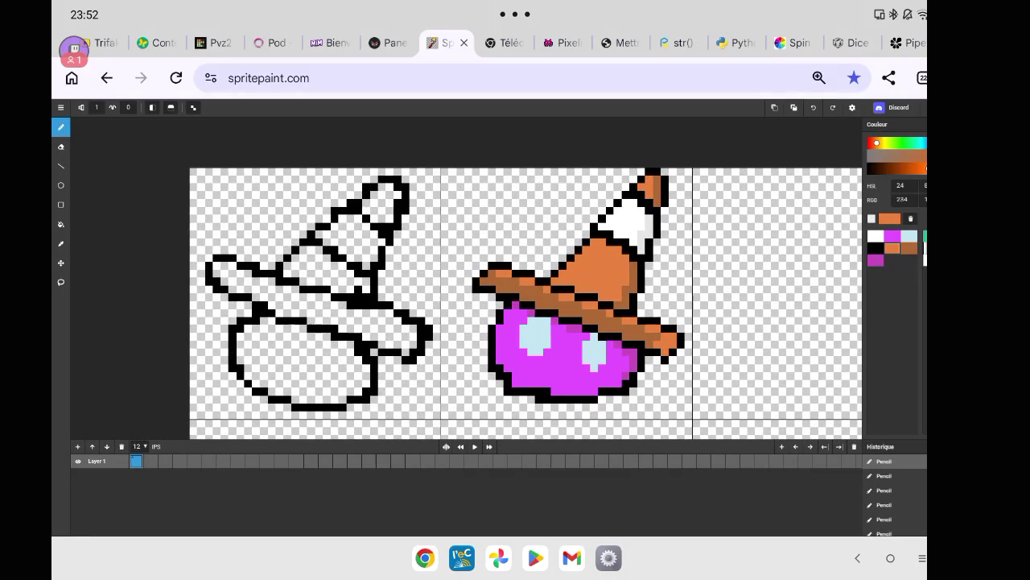
{"action": "key", "text": "e"}
{"action": "left_click", "coordinate": [428, 250]}
{"action": "left_click", "coordinate": [400, 235]}
{"action": "left_click", "coordinate": [375, 266]}
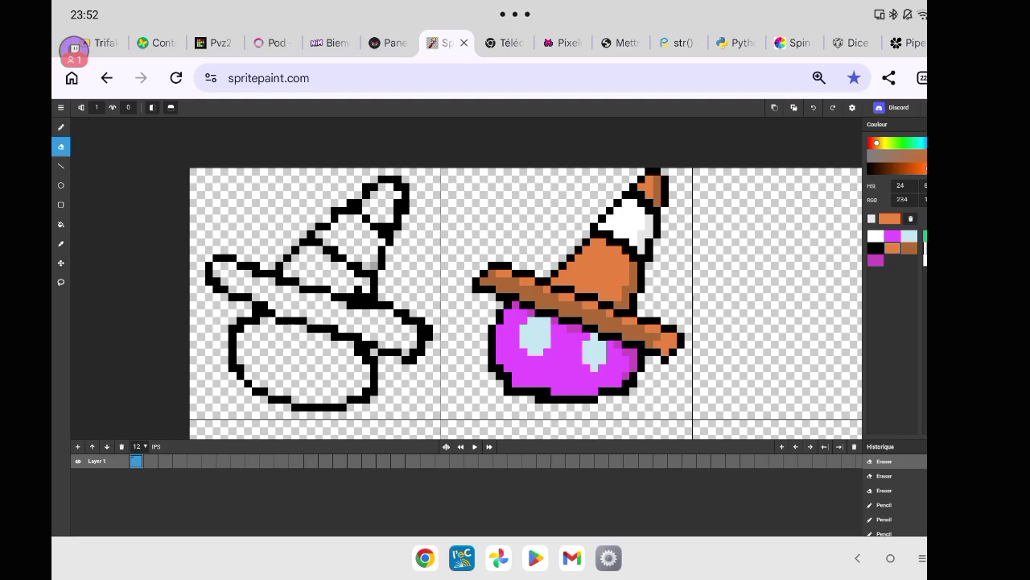
Step: Erase the sketch's cone tip, diagonal cone, brim loop, curl and body outline lines
{"action": "mouse_move", "coordinate": [386, 245]}
{"action": "left_mouse_down"}
{"action": "mouse_move", "coordinate": [409, 193]}
{"action": "mouse_move", "coordinate": [397, 198]}
{"action": "mouse_move", "coordinate": [395, 178]}
{"action": "mouse_move", "coordinate": [274, 265]}
{"action": "left_mouse_up"}
{"action": "mouse_move", "coordinate": [371, 191]}
{"action": "left_mouse_down"}
{"action": "mouse_move", "coordinate": [341, 201]}
{"action": "mouse_move", "coordinate": [265, 274]}
{"action": "mouse_move", "coordinate": [198, 286]}
{"action": "mouse_move", "coordinate": [256, 256]}
{"action": "mouse_move", "coordinate": [252, 302]}
{"action": "mouse_move", "coordinate": [234, 340]}
{"action": "left_mouse_up"}
{"action": "left_click_drag", "start_coordinate": [319, 242], "coordinate": [283, 280]}
{"action": "mouse_move", "coordinate": [338, 254]}
{"action": "left_mouse_down"}
{"action": "mouse_move", "coordinate": [294, 282]}
{"action": "mouse_move", "coordinate": [288, 320]}
{"action": "left_mouse_up"}
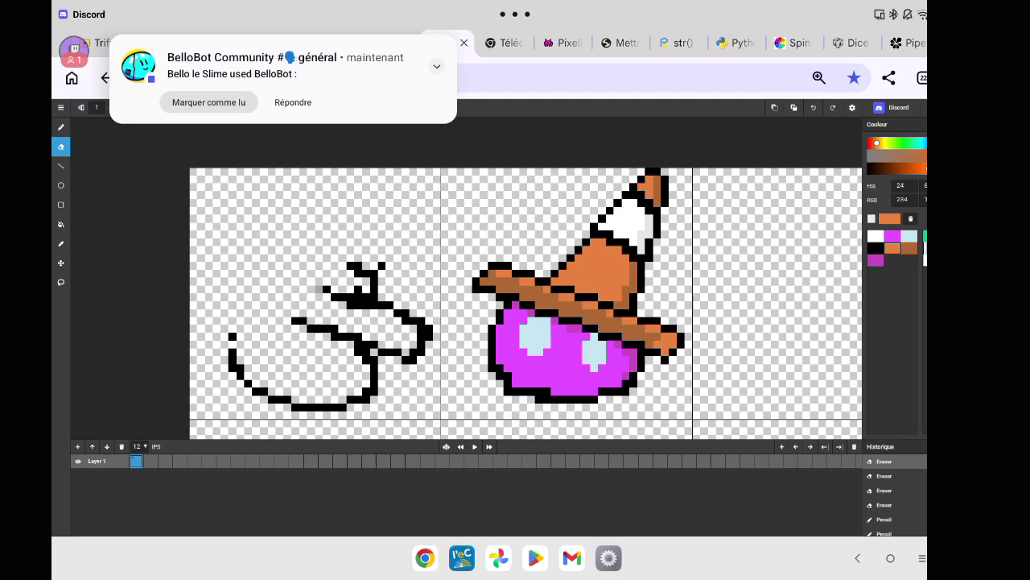
{"action": "mouse_move", "coordinate": [323, 288]}
{"action": "left_mouse_down"}
{"action": "mouse_move", "coordinate": [358, 298]}
{"action": "mouse_move", "coordinate": [366, 273]}
{"action": "mouse_move", "coordinate": [378, 273]}
{"action": "mouse_move", "coordinate": [379, 305]}
{"action": "mouse_move", "coordinate": [423, 330]}
{"action": "mouse_move", "coordinate": [413, 363]}
{"action": "mouse_move", "coordinate": [429, 326]}
{"action": "left_mouse_up"}
{"action": "mouse_move", "coordinate": [375, 343]}
{"action": "left_mouse_down"}
{"action": "mouse_move", "coordinate": [375, 362]}
{"action": "mouse_move", "coordinate": [378, 345]}
{"action": "mouse_move", "coordinate": [296, 320]}
{"action": "left_mouse_up"}
{"action": "mouse_move", "coordinate": [375, 360]}
{"action": "left_mouse_down"}
{"action": "mouse_move", "coordinate": [366, 398]}
{"action": "mouse_move", "coordinate": [375, 383]}
{"action": "mouse_move", "coordinate": [311, 414]}
{"action": "mouse_move", "coordinate": [255, 391]}
{"action": "mouse_move", "coordinate": [232, 344]}
{"action": "mouse_move", "coordinate": [239, 363]}
{"action": "left_mouse_up"}
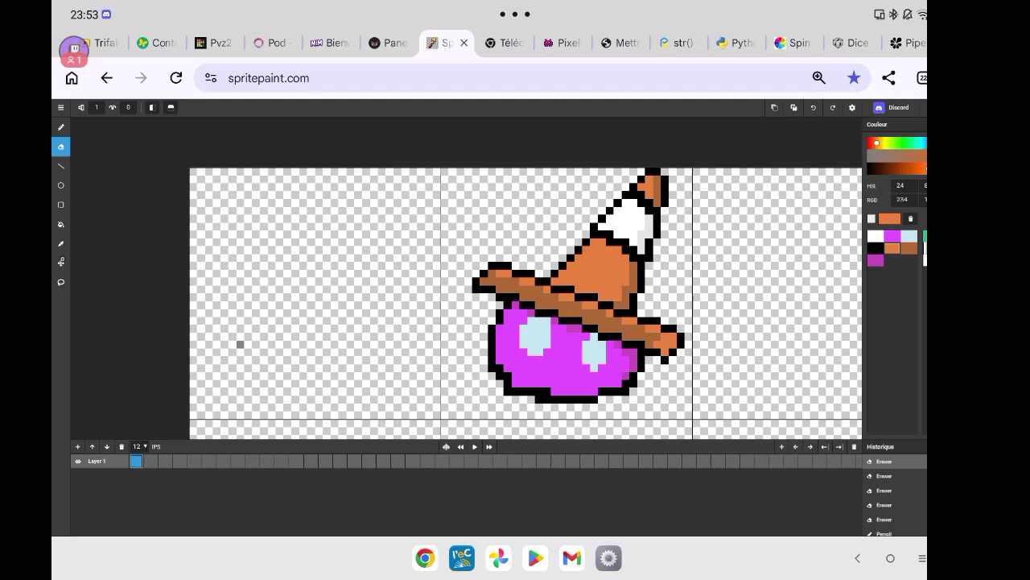
Step: Lasso the hatted magenta blob, drag it left into frame one, nudge it down and deselect
{"action": "left_click", "coordinate": [60, 262]}
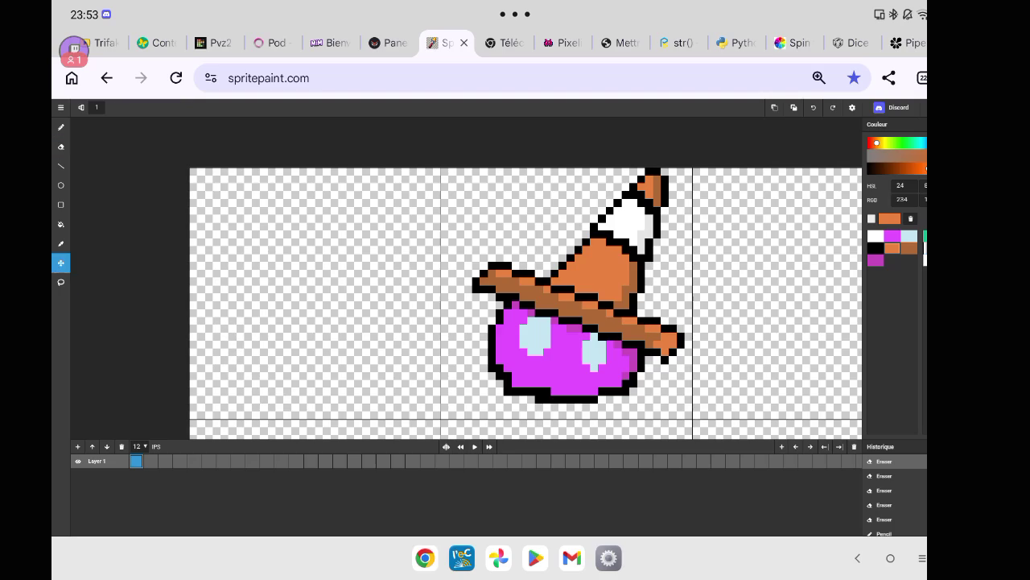
{"action": "mouse_move", "coordinate": [563, 191]}
{"action": "left_mouse_down"}
{"action": "mouse_move", "coordinate": [515, 419]}
{"action": "mouse_move", "coordinate": [668, 366]}
{"action": "mouse_move", "coordinate": [700, 179]}
{"action": "mouse_move", "coordinate": [531, 201]}
{"action": "left_mouse_up"}
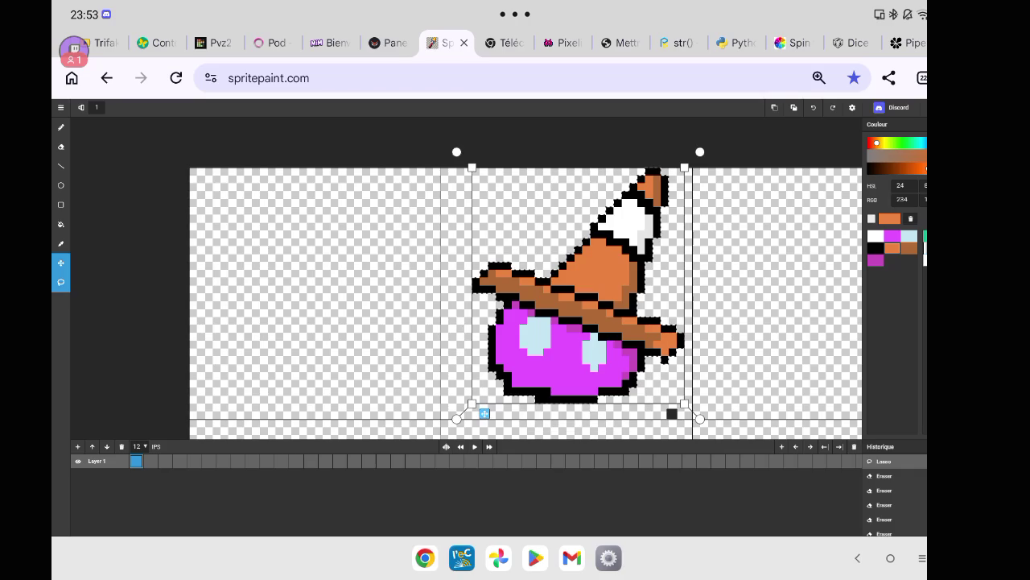
{"action": "mouse_move", "coordinate": [599, 315]}
{"action": "left_mouse_down"}
{"action": "mouse_move", "coordinate": [316, 322]}
{"action": "mouse_move", "coordinate": [329, 347]}
{"action": "left_mouse_up"}
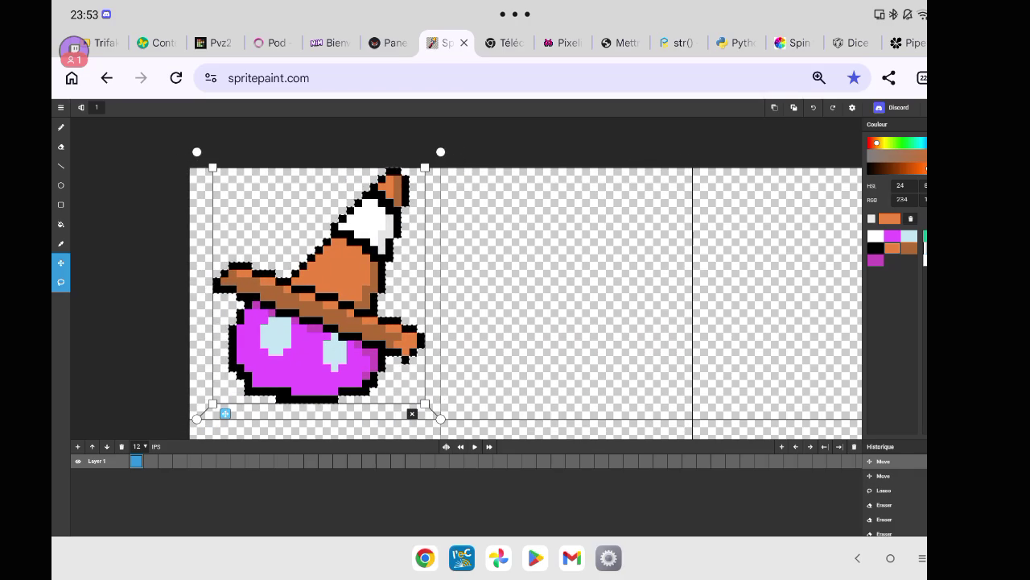
{"action": "left_click_drag", "start_coordinate": [275, 355], "coordinate": [275, 362]}
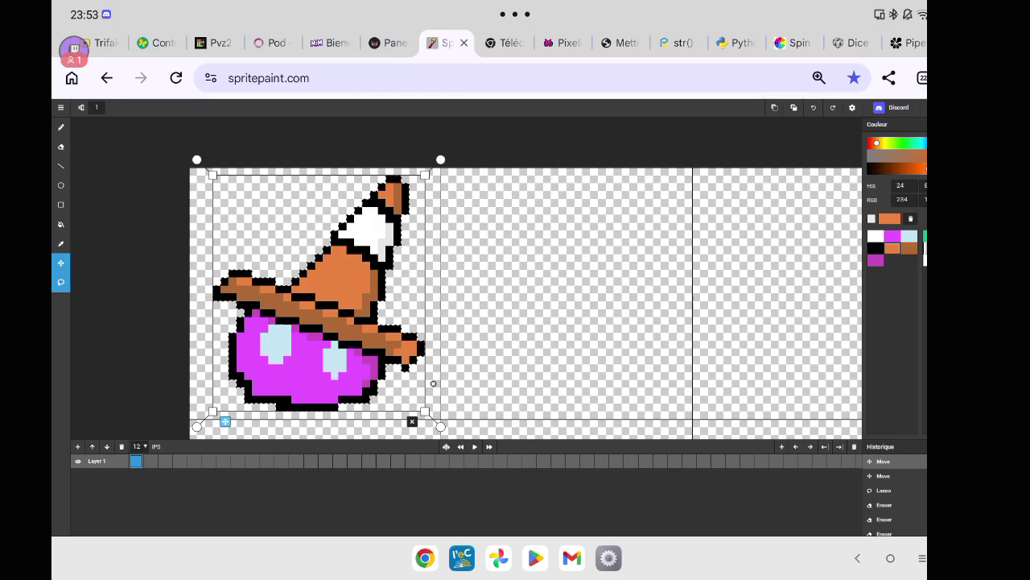
{"action": "left_click", "coordinate": [439, 392]}
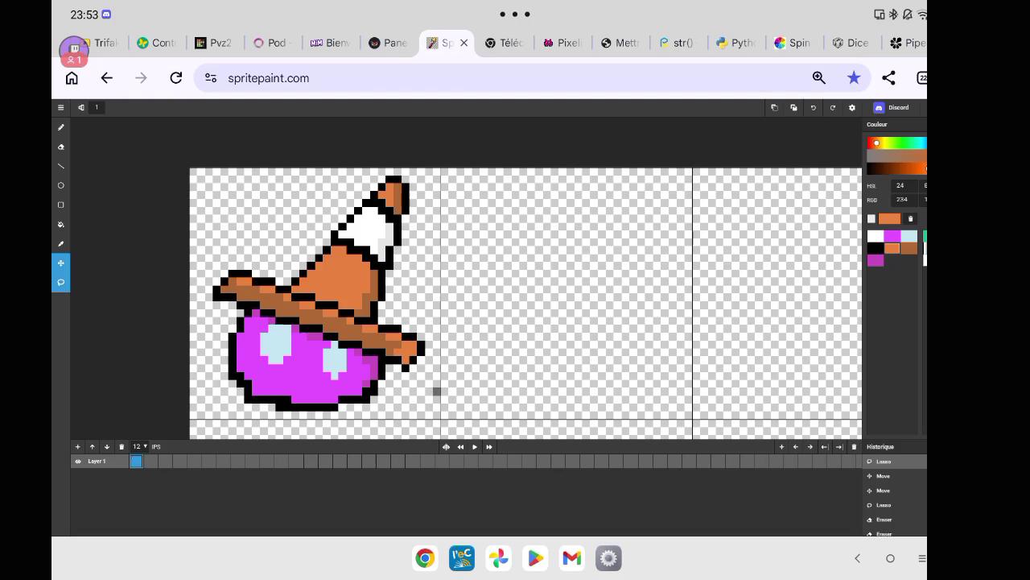
{"action": "scroll", "coordinate": [437, 391], "scroll_direction": "up", "scroll_amount": 2}
{"action": "scroll", "coordinate": [470, 386], "scroll_direction": "up", "scroll_amount": 1}
{"action": "scroll", "coordinate": [470, 386], "scroll_direction": "up", "scroll_amount": 1}
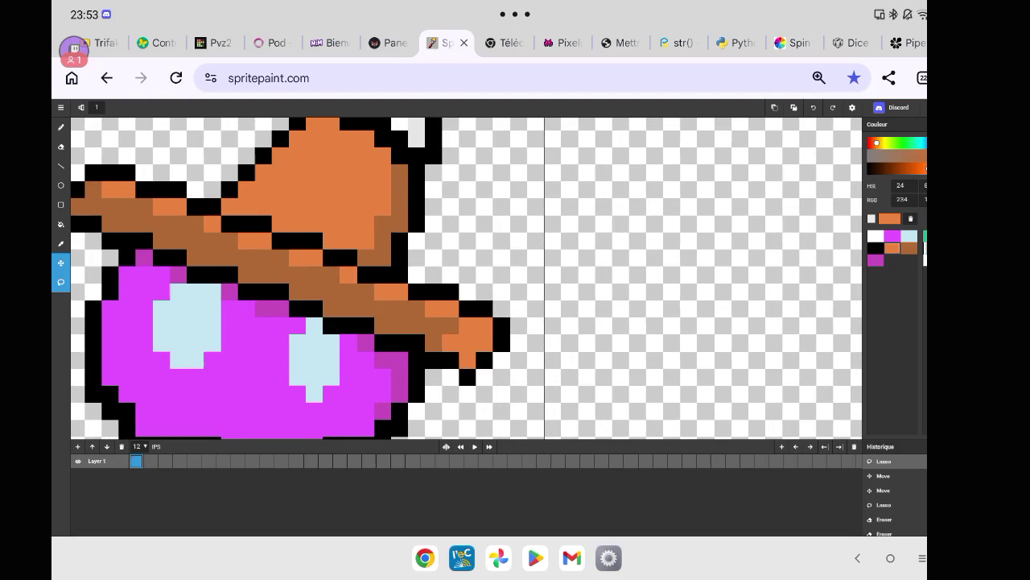
Step: Choose black and redraw the brim tip outline pixel with the Pencil
{"action": "scroll", "coordinate": [467, 278], "scroll_direction": "left", "scroll_amount": 3}
{"action": "left_click", "coordinate": [876, 248]}
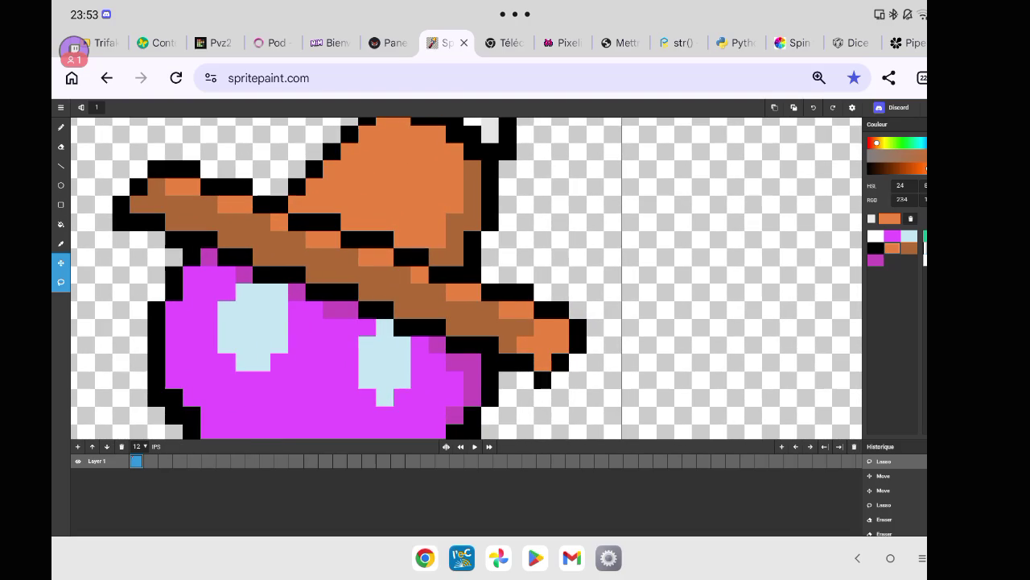
{"action": "left_click", "coordinate": [467, 278]}
{"action": "left_click", "coordinate": [467, 279]}
{"action": "left_click", "coordinate": [550, 362]}
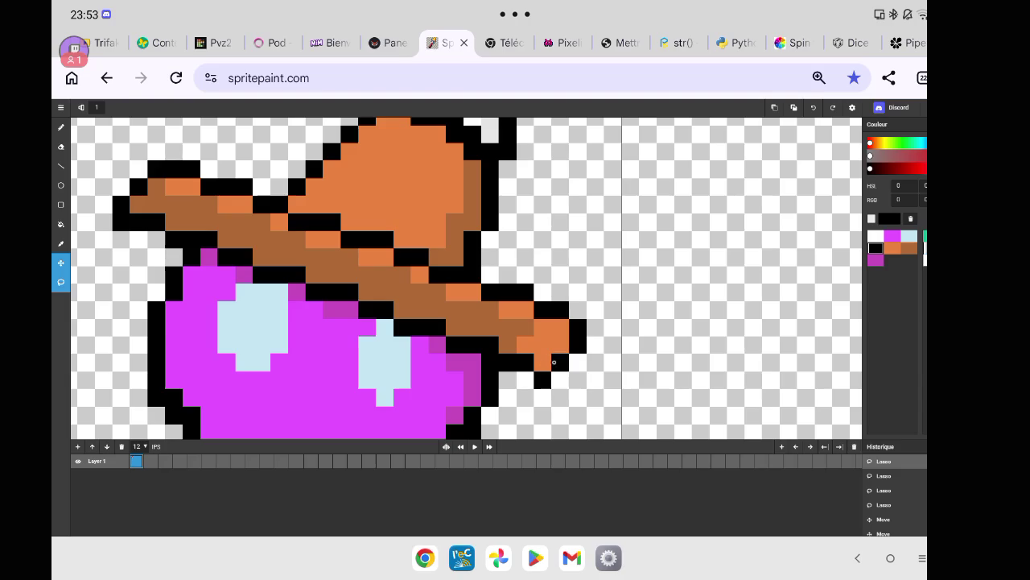
{"action": "left_click", "coordinate": [544, 361]}
{"action": "left_click", "coordinate": [547, 366]}
{"action": "left_click", "coordinate": [60, 127]}
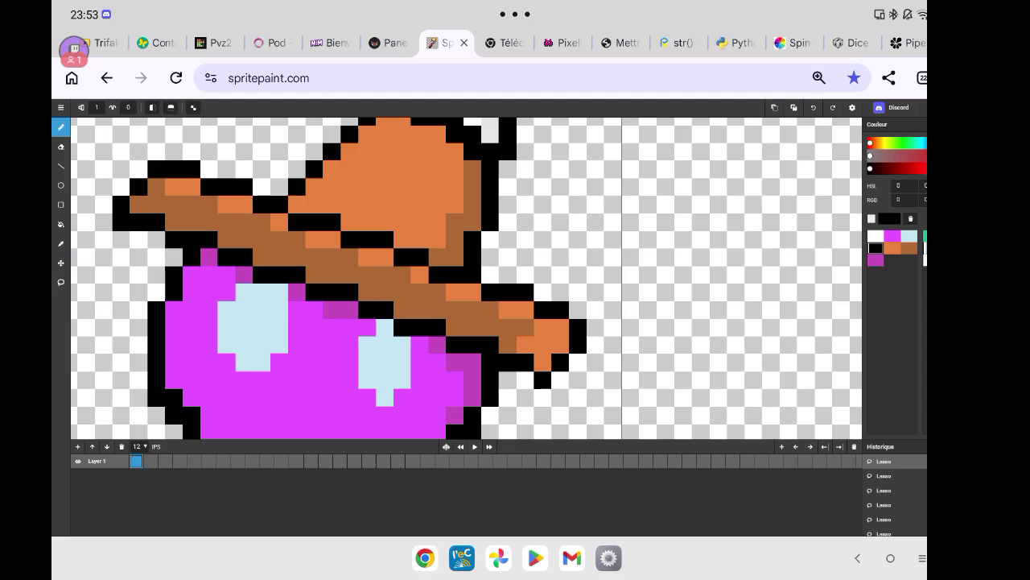
{"action": "left_click", "coordinate": [543, 362]}
Step: Adjust brim edge pixels: erase black ones at the left edge and under the tip, add one beside it
{"action": "left_click", "coordinate": [138, 204]}
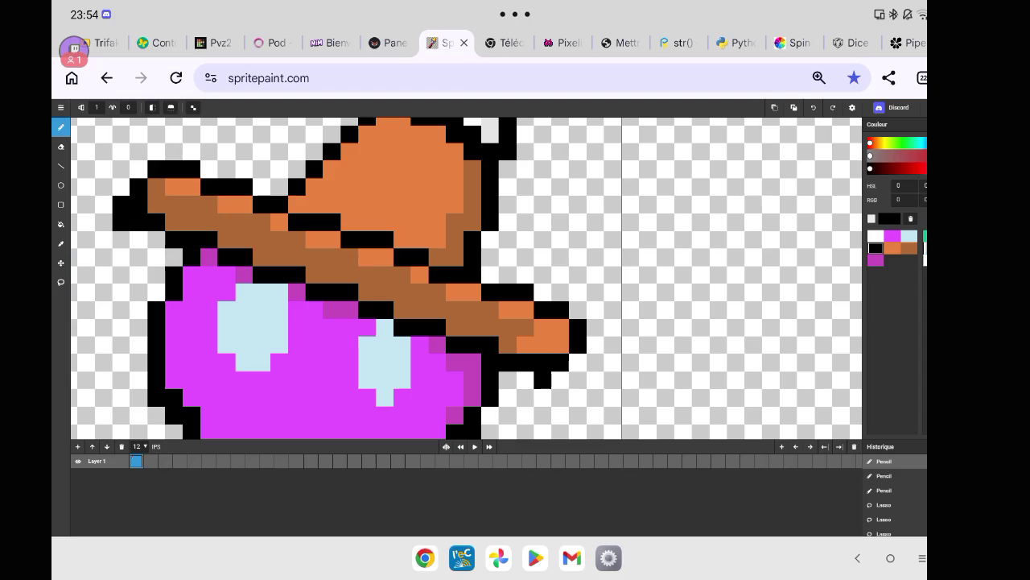
{"action": "left_click", "coordinate": [61, 147]}
{"action": "left_click_drag", "start_coordinate": [121, 204], "coordinate": [120, 222]}
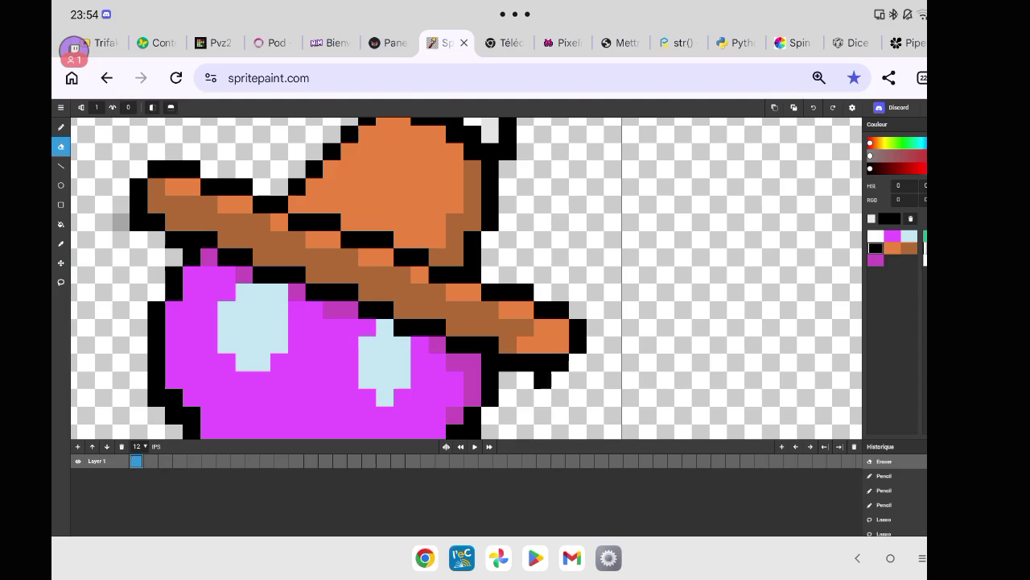
{"action": "left_click", "coordinate": [543, 379]}
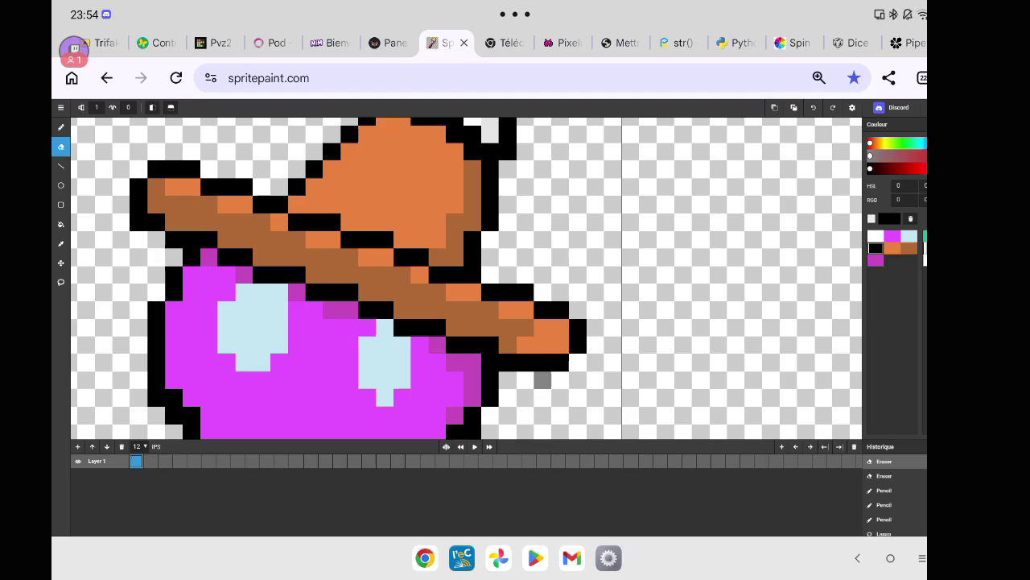
{"action": "left_click", "coordinate": [560, 345]}
{"action": "left_click", "coordinate": [60, 127]}
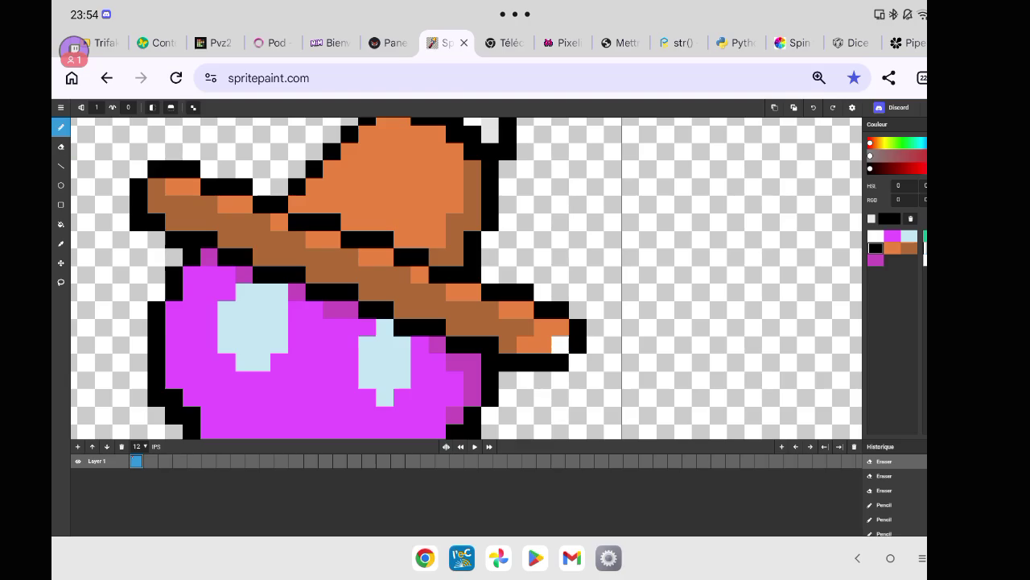
{"action": "left_click", "coordinate": [560, 345]}
Step: Erase black pixels below and beside the brim tip, then undo via History to restore one
{"action": "left_click", "coordinate": [60, 166]}
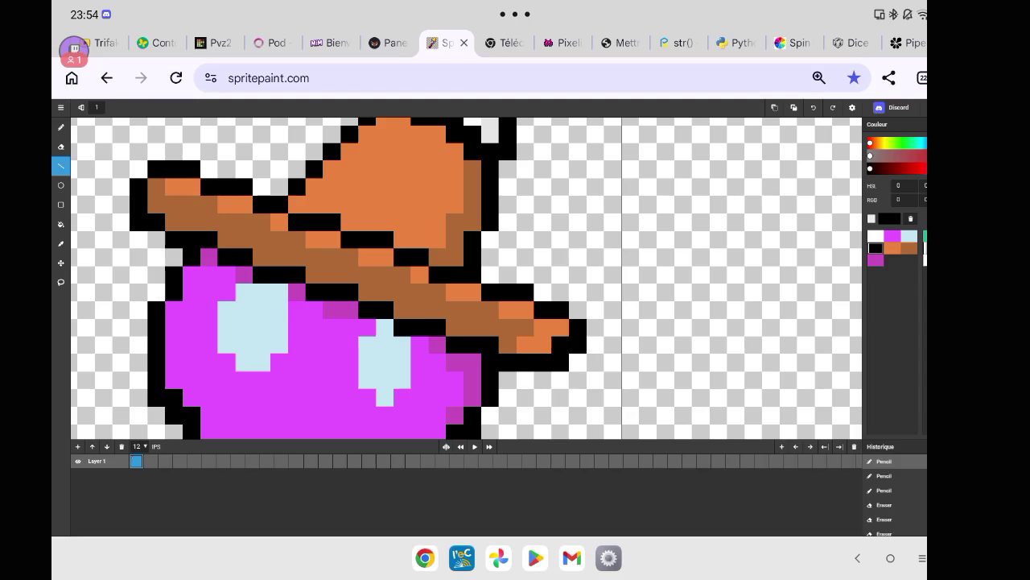
{"action": "left_click", "coordinate": [61, 147]}
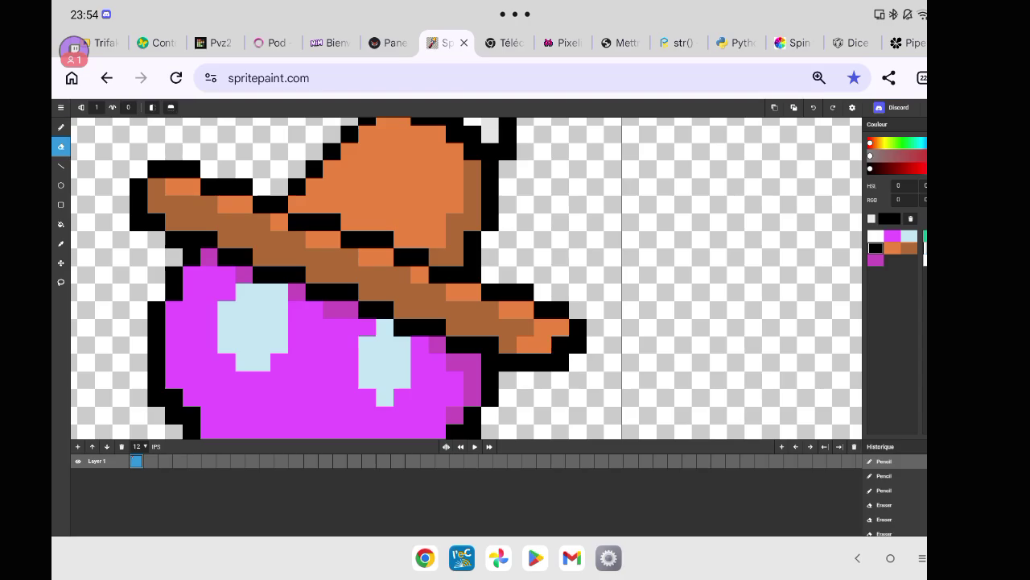
{"action": "left_click", "coordinate": [560, 362]}
{"action": "left_click", "coordinate": [577, 344]}
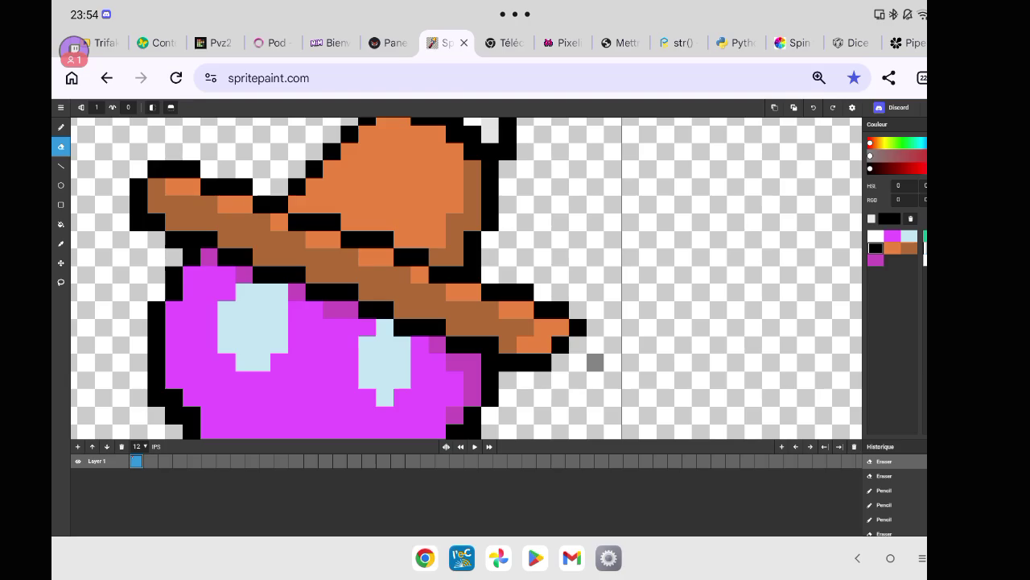
{"action": "key", "text": "ctrl+z"}
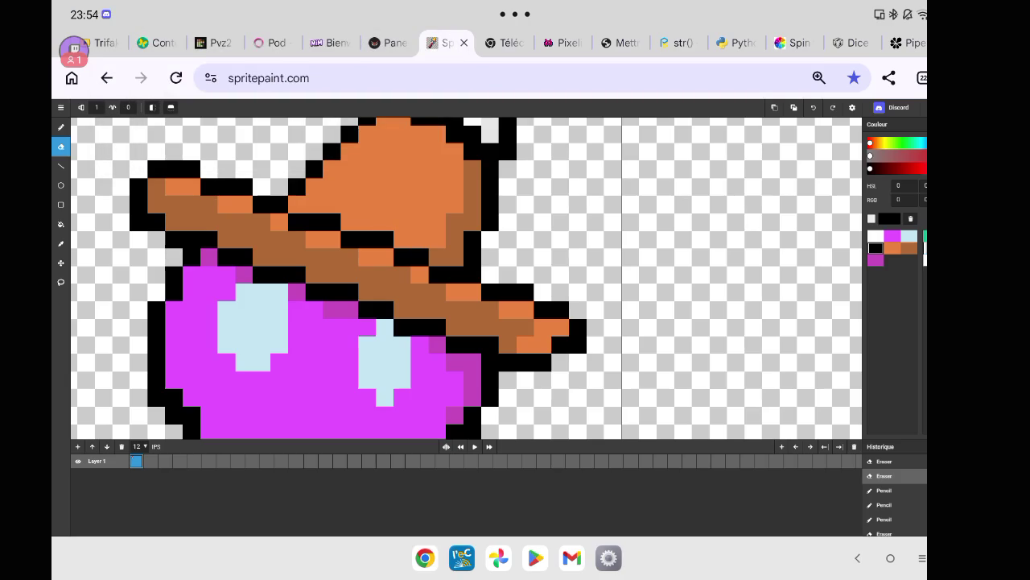
{"action": "left_click", "coordinate": [884, 491]}
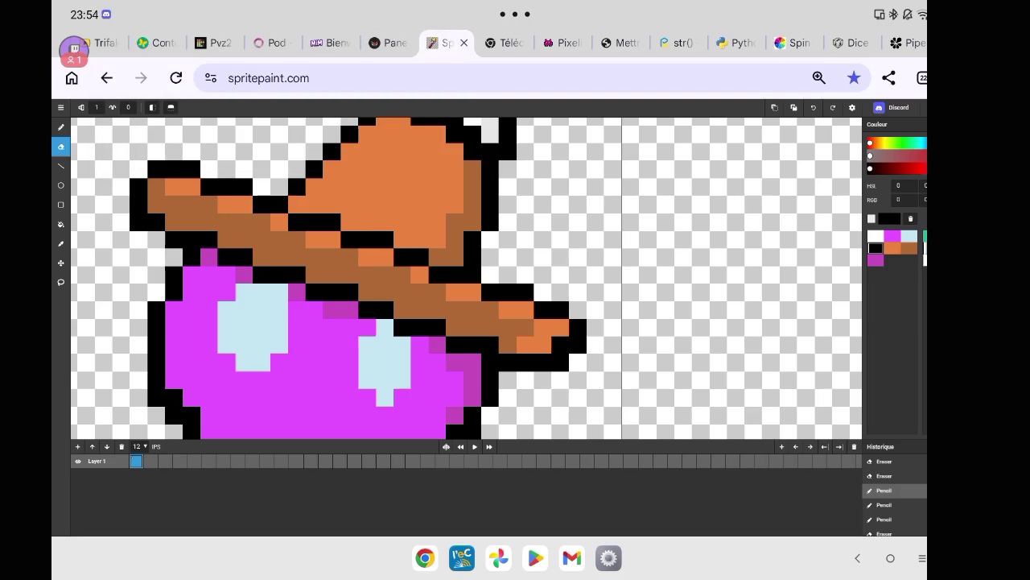
{"action": "left_click", "coordinate": [884, 505]}
{"action": "left_click", "coordinate": [884, 519]}
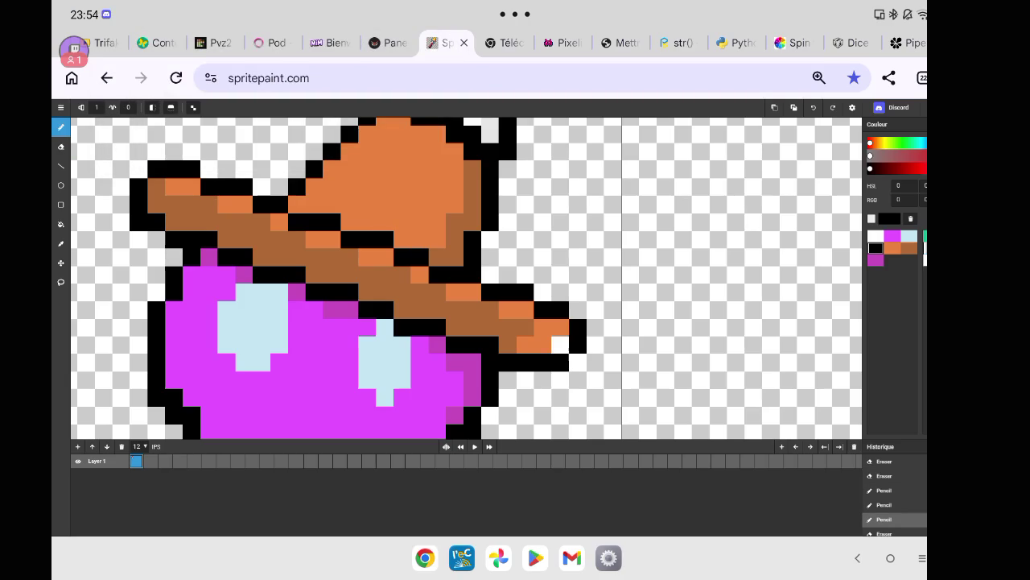
{"action": "left_click", "coordinate": [883, 533]}
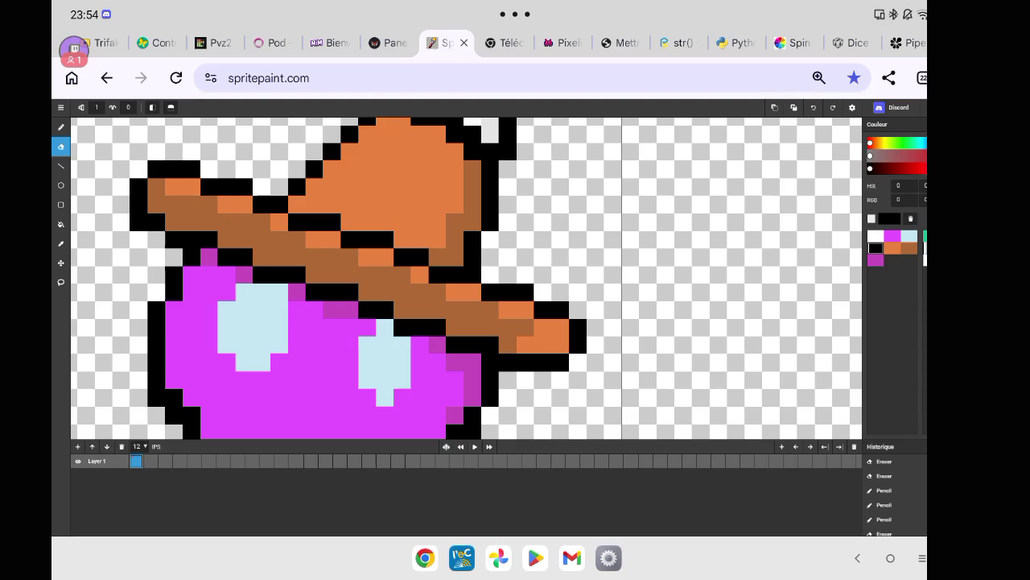
{"action": "key", "text": "ctrl+z"}
{"action": "key", "text": "ctrl+z"}
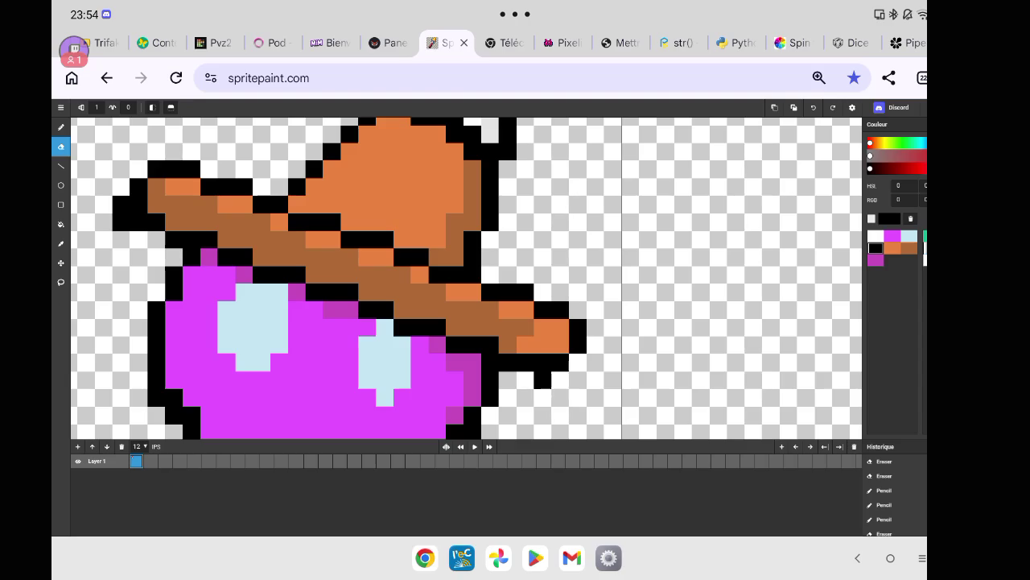
Step: Recolour the hat-tip pixel orange, blacken the brim's left end and erase stray outline pixels
{"action": "left_click", "coordinate": [61, 127]}
{"action": "left_click", "coordinate": [543, 361]}
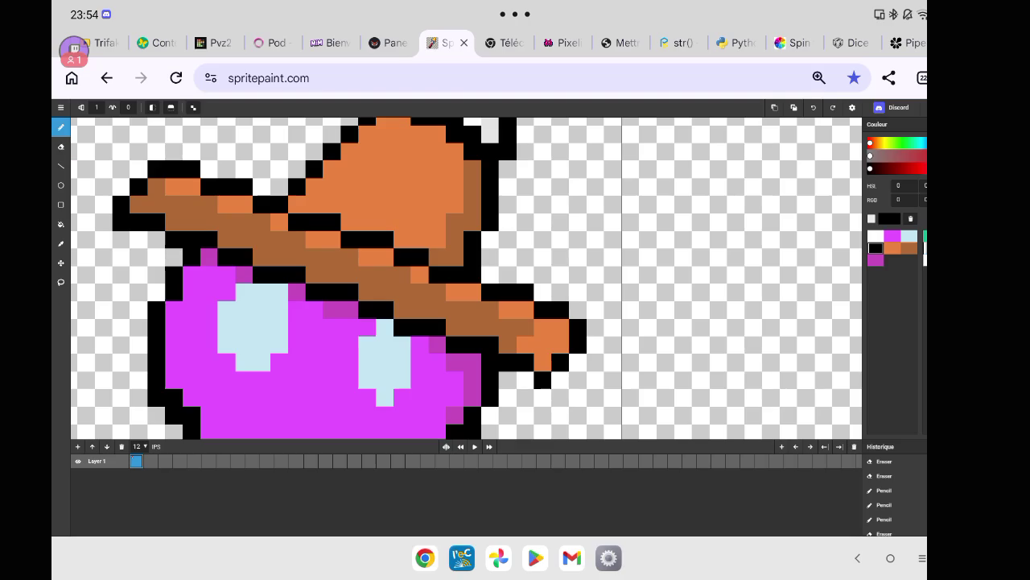
{"action": "left_click", "coordinate": [60, 282]}
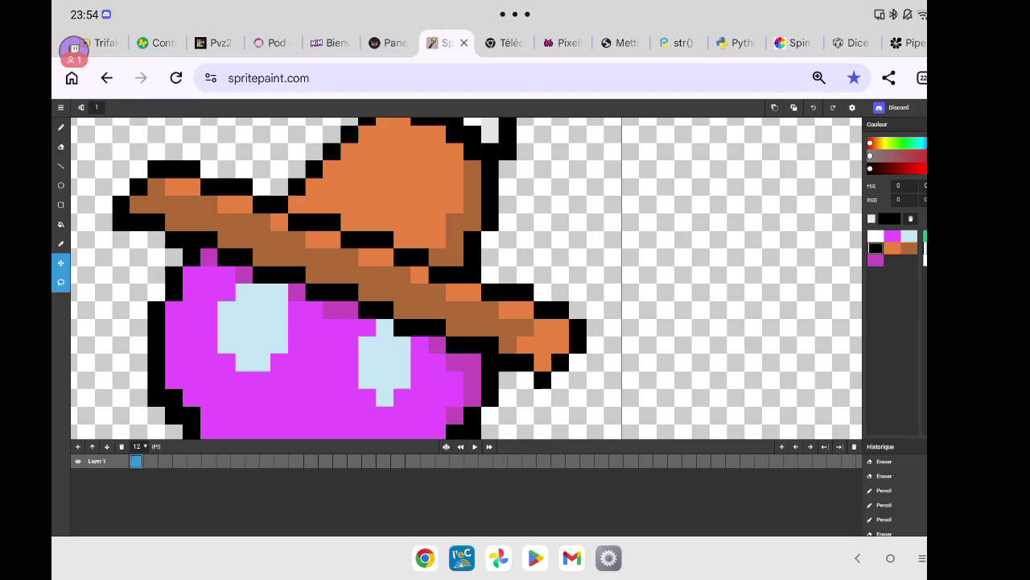
{"action": "left_click", "coordinate": [61, 127]}
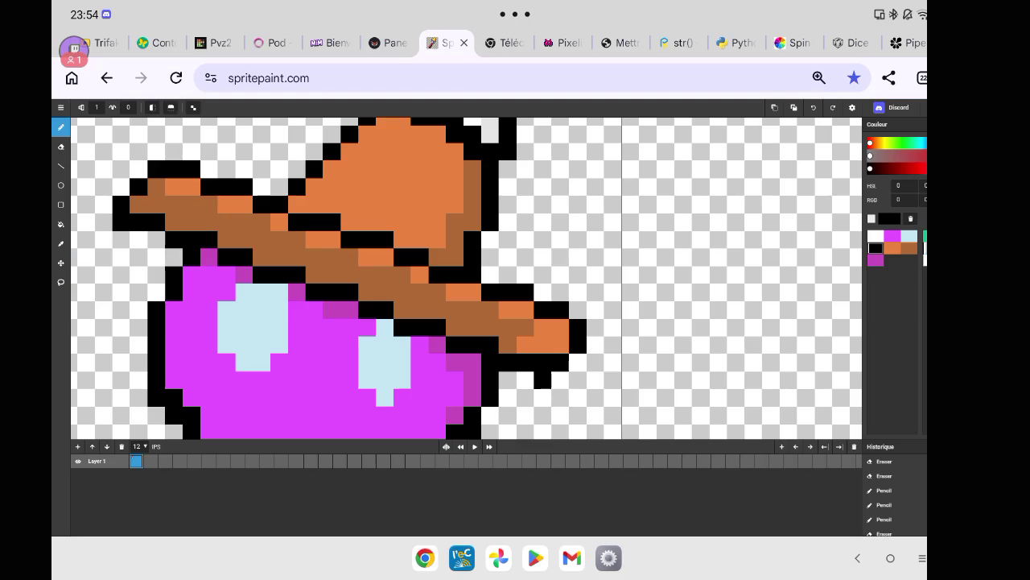
{"action": "left_click", "coordinate": [139, 205]}
{"action": "left_click", "coordinate": [61, 147]}
{"action": "left_click_drag", "start_coordinate": [121, 205], "coordinate": [121, 222]}
{"action": "left_click", "coordinate": [542, 380]}
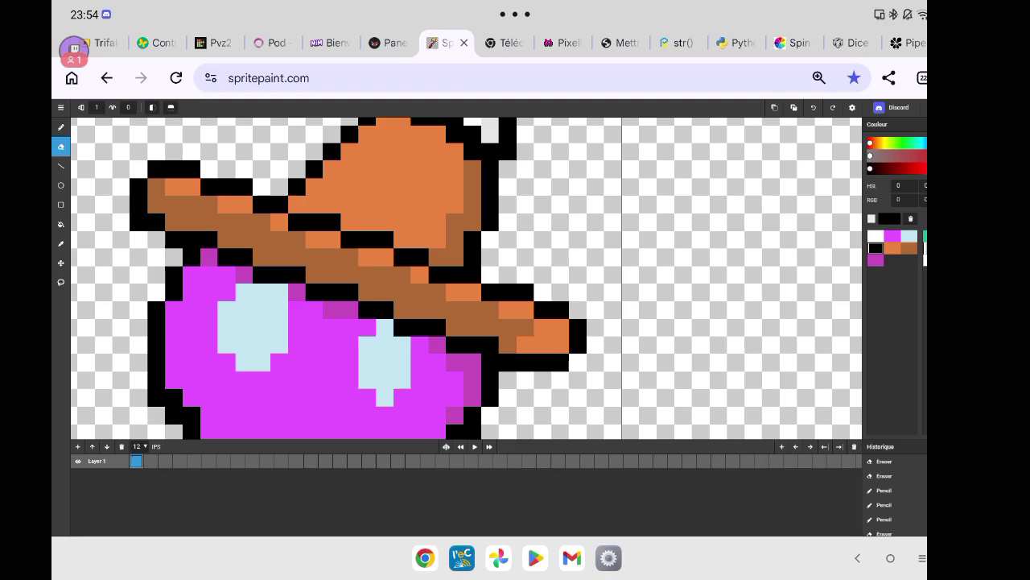
Step: Erase a stray pixel at the brim tip, then undo that erasure
{"action": "left_click", "coordinate": [560, 344]}
{"action": "key", "text": "ctrl+z"}
{"action": "scroll", "coordinate": [467, 278], "scroll_direction": "up", "scroll_amount": 2}
{"action": "scroll", "coordinate": [467, 277], "scroll_direction": "down", "scroll_amount": 1}
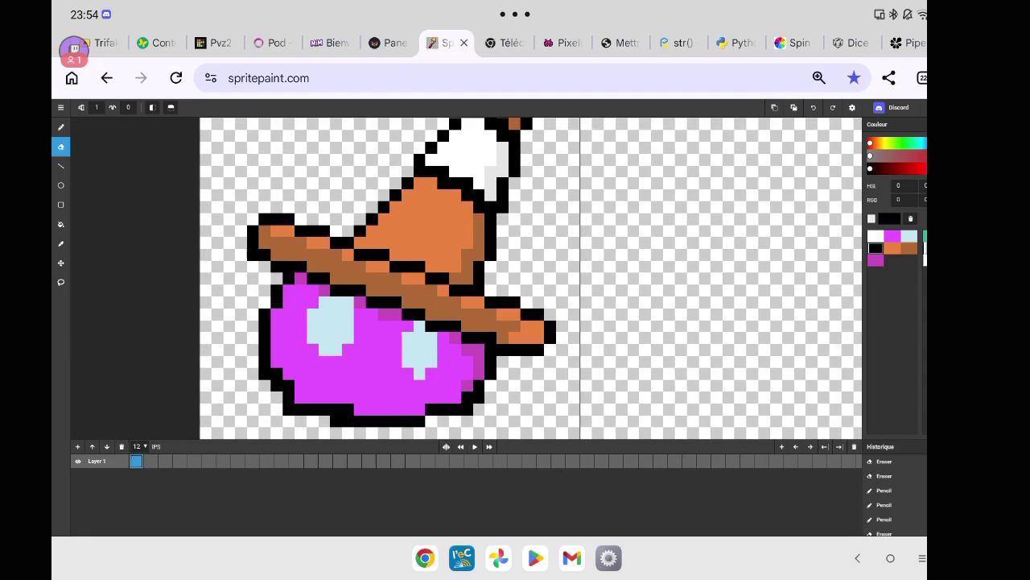
{"action": "scroll", "coordinate": [532, 278], "scroll_direction": "down", "scroll_amount": 2}
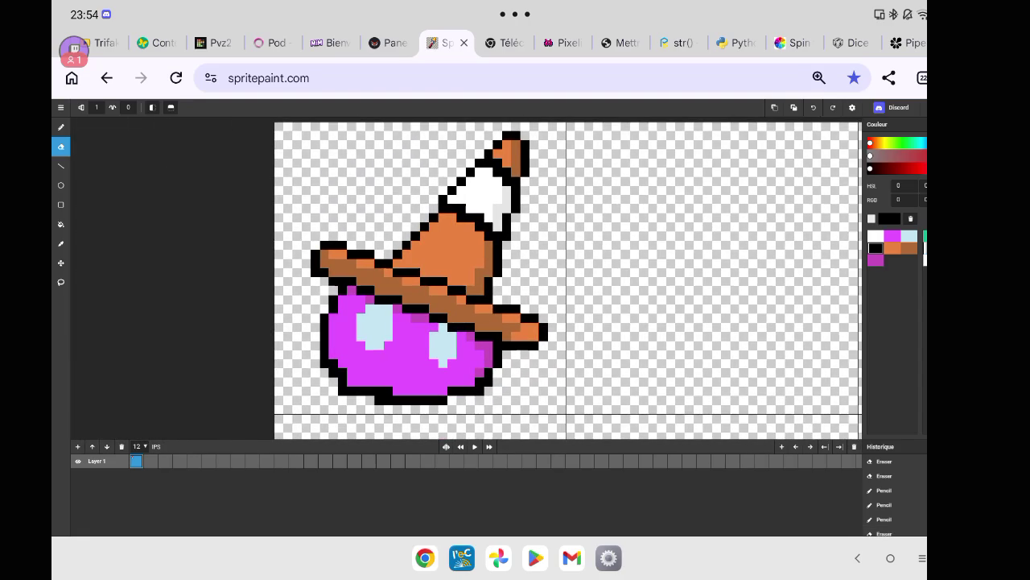
Step: Lasso the whole hatted sprite, shift it up-left, drop it and show recent apps
{"action": "left_click", "coordinate": [61, 263]}
{"action": "left_click", "coordinate": [61, 282]}
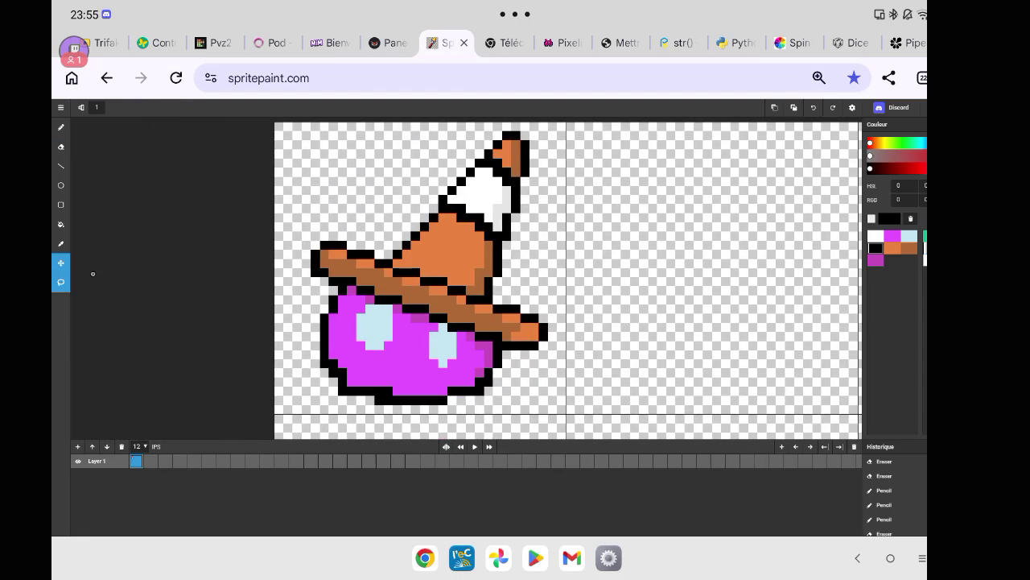
{"action": "left_click_drag", "start_coordinate": [351, 182], "coordinate": [407, 152]}
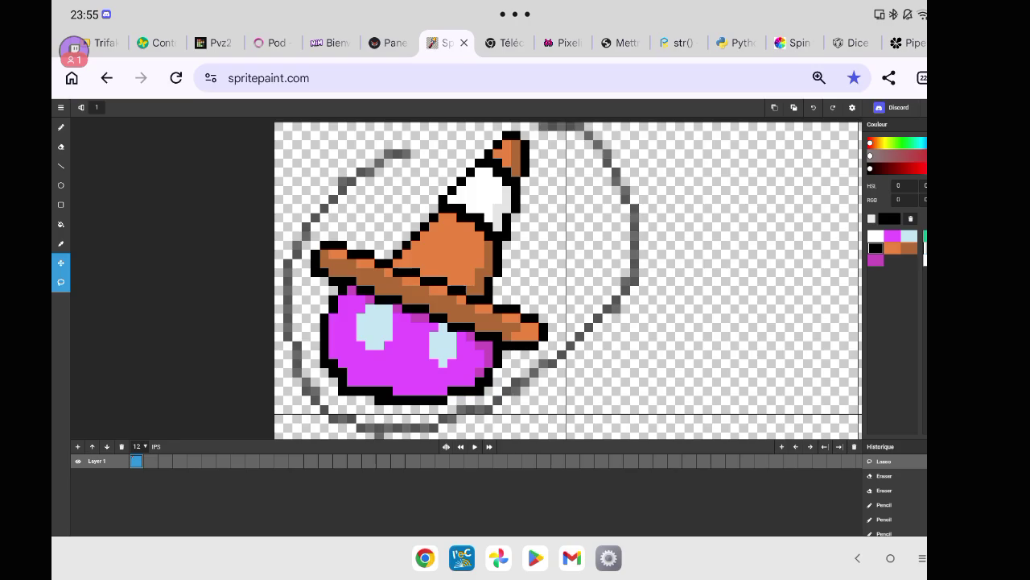
{"action": "left_click_drag", "start_coordinate": [351, 181], "coordinate": [413, 133]}
{"action": "mouse_move", "coordinate": [418, 322]}
{"action": "left_mouse_down"}
{"action": "mouse_move", "coordinate": [409, 313]}
{"action": "mouse_move", "coordinate": [418, 322]}
{"action": "mouse_move", "coordinate": [409, 322]}
{"action": "left_mouse_up"}
{"action": "left_click", "coordinate": [599, 287]}
{"action": "left_click", "coordinate": [594, 303]}
{"action": "left_click", "coordinate": [570, 326]}
{"action": "left_click", "coordinate": [61, 263]}
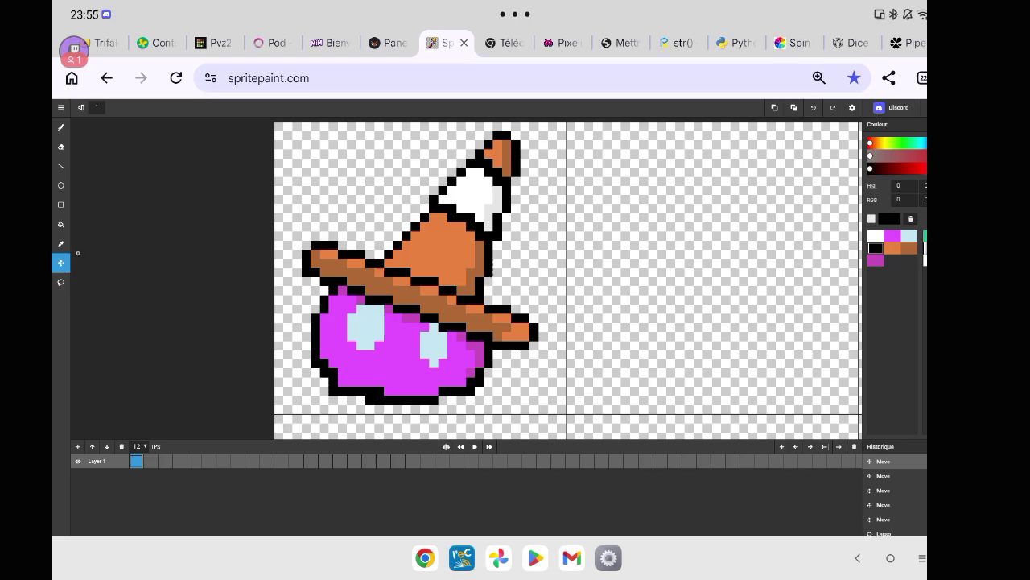
{"action": "left_click", "coordinate": [61, 127]}
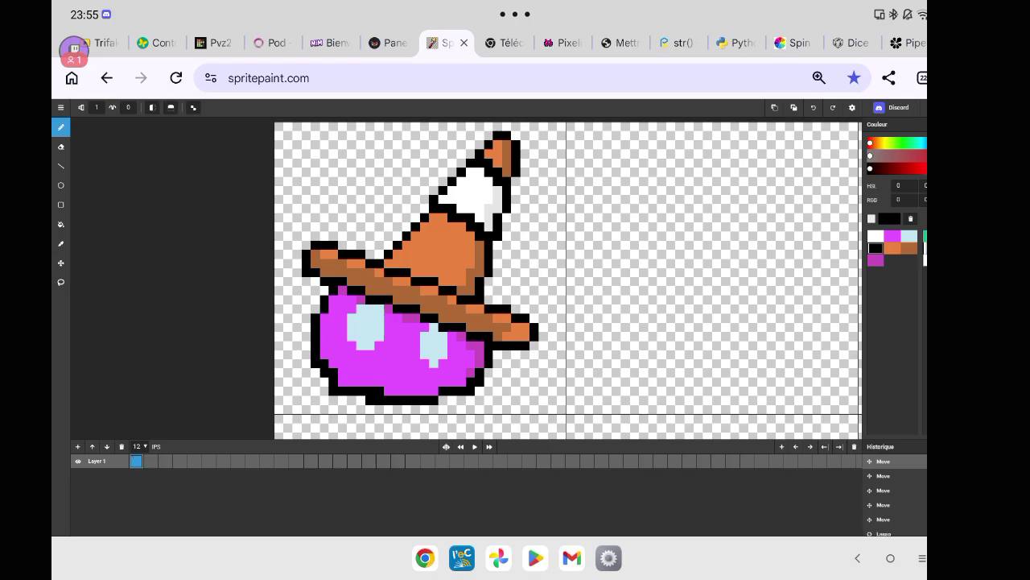
{"action": "left_click_drag", "start_coordinate": [516, 573], "coordinate": [516, 338]}
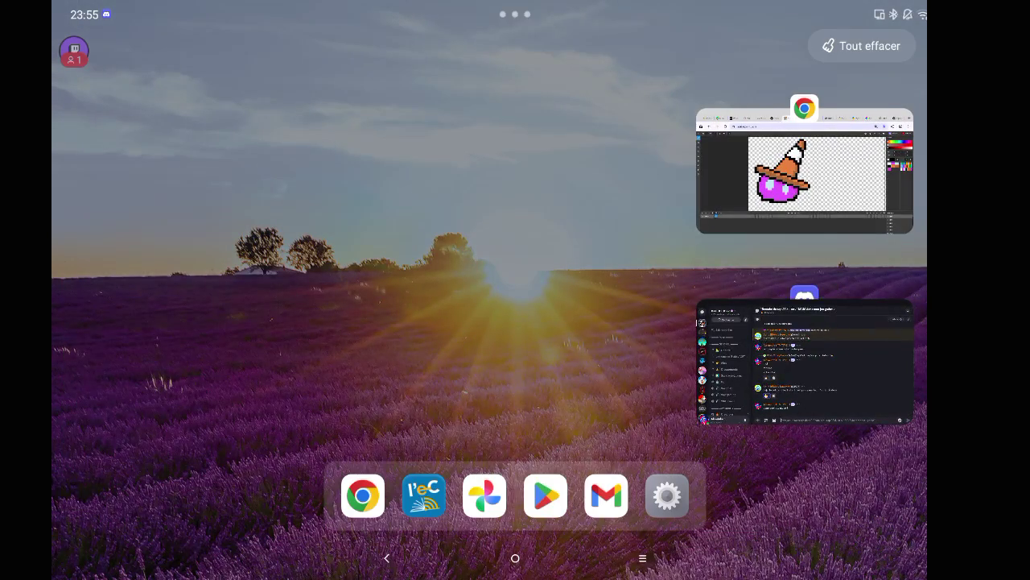
Step: Return to Discord, dismiss the notification shade and open BelloBot Community's #général channel
{"action": "left_click", "coordinate": [805, 363]}
{"action": "left_click_drag", "start_coordinate": [515, 4], "coordinate": [515, 322]}
{"action": "left_click", "coordinate": [281, 507]}
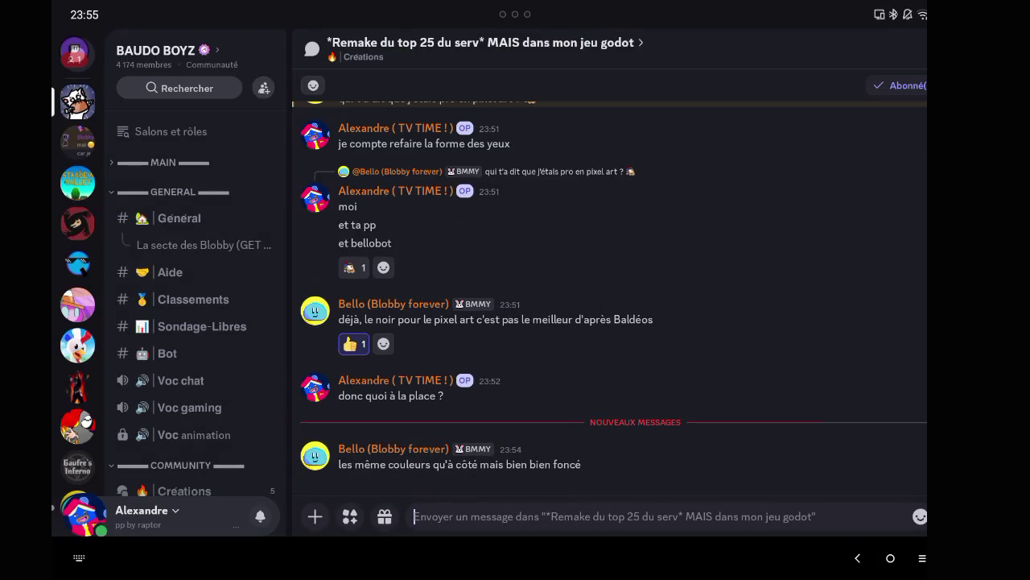
{"action": "scroll", "coordinate": [77, 322], "scroll_direction": "down", "scroll_amount": 2}
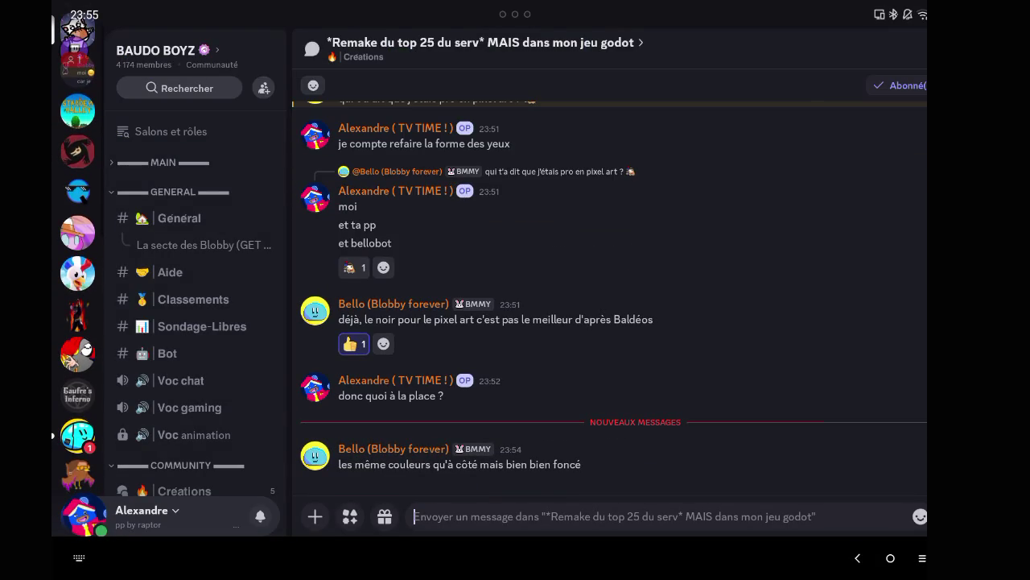
{"action": "left_click", "coordinate": [78, 436]}
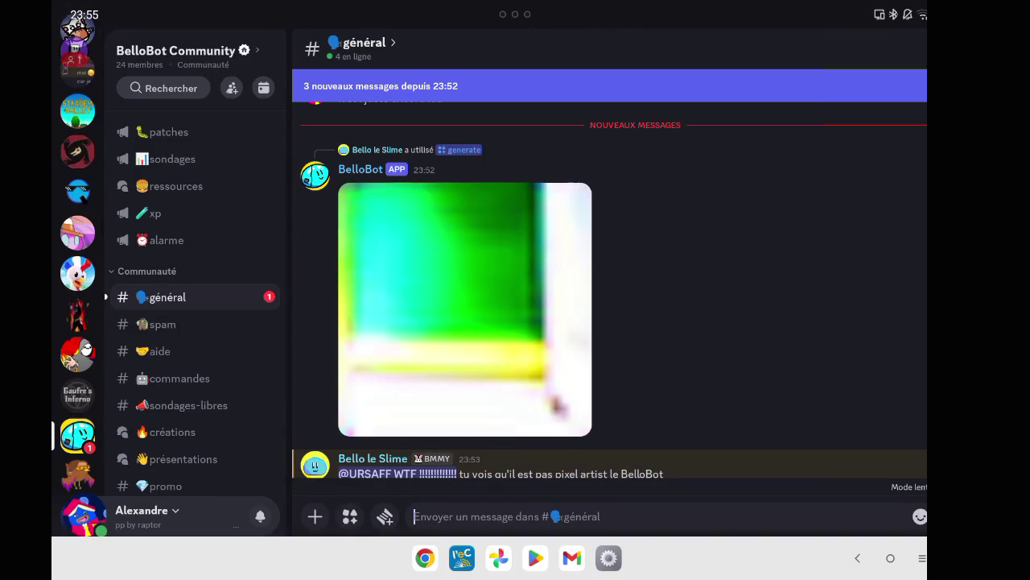
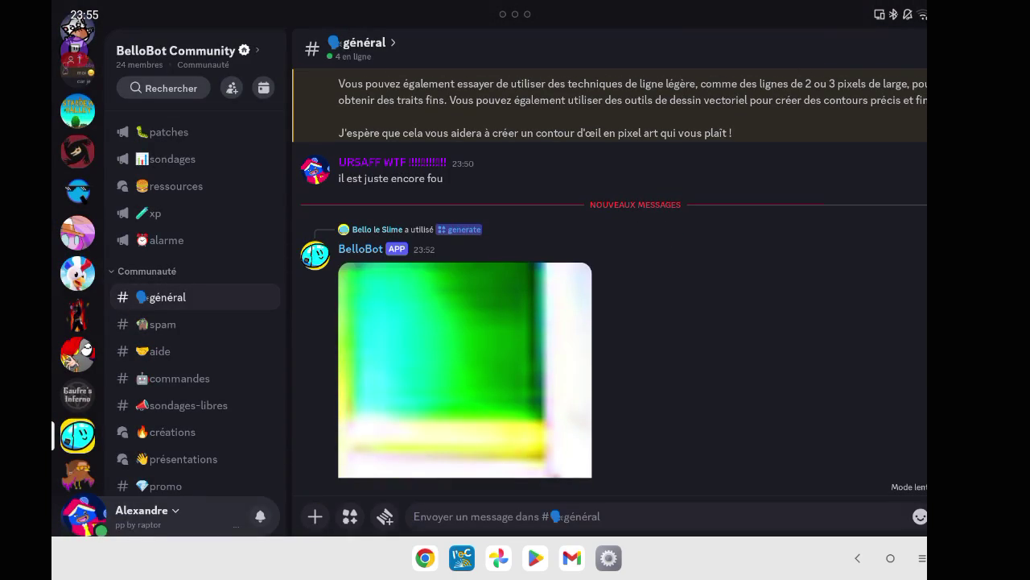
Step: Return to Discord and check the prompt behind the bot's generated image
{"action": "key", "text": "alt+Tab"}
{"action": "key", "text": "Escape"}
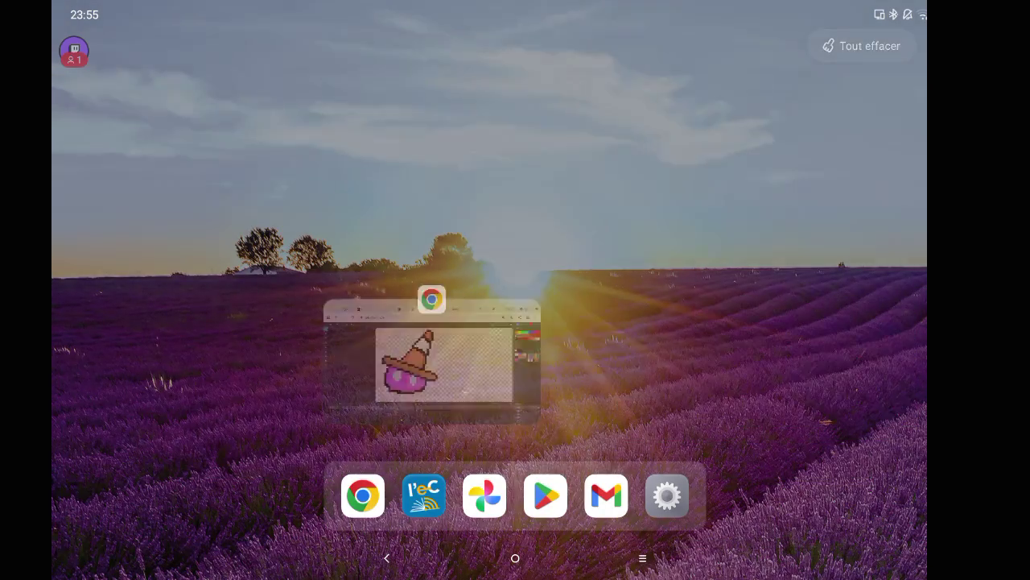
{"action": "left_click", "coordinate": [330, 371]}
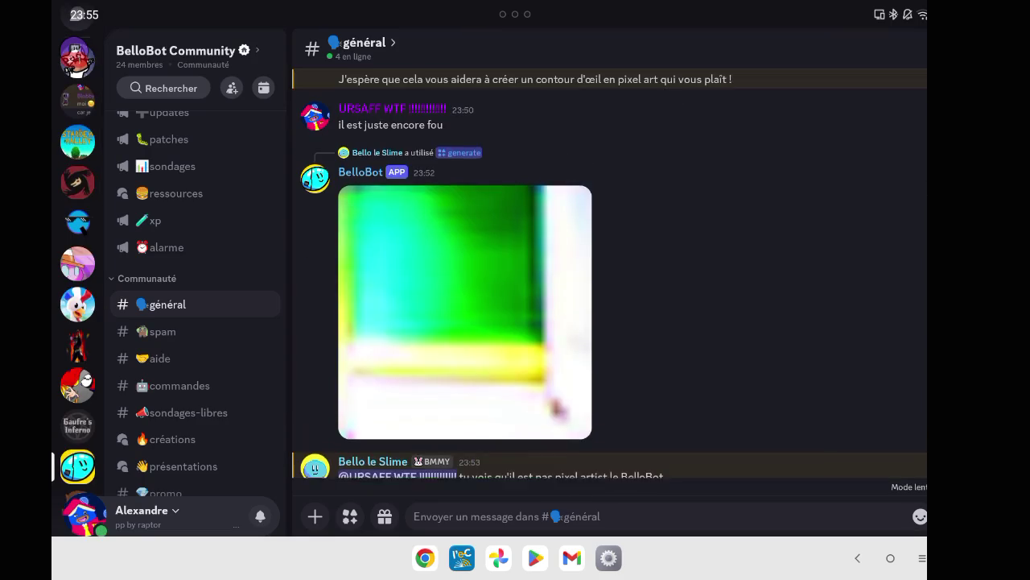
{"action": "left_click", "coordinate": [459, 177]}
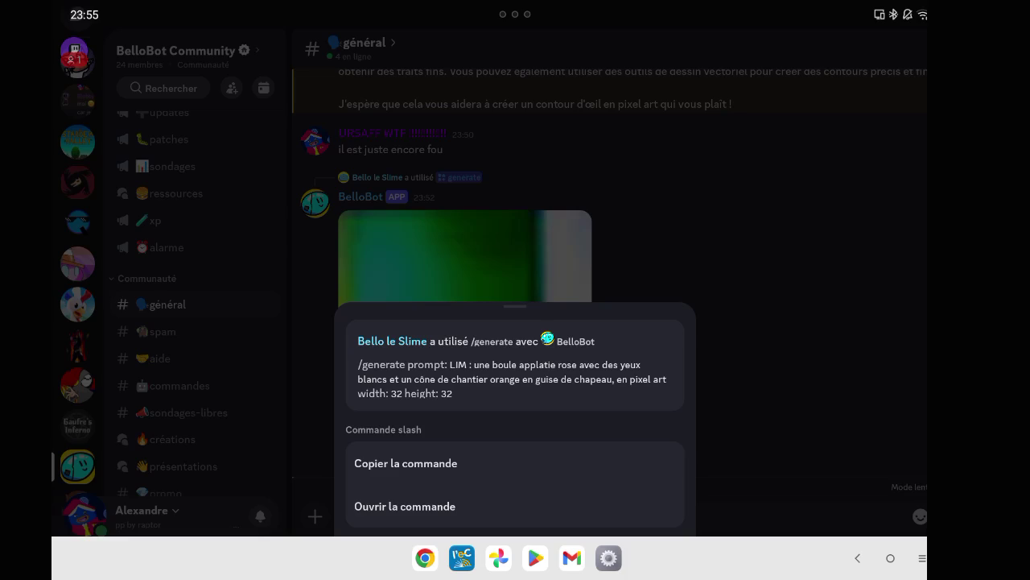
{"action": "key", "text": "Escape"}
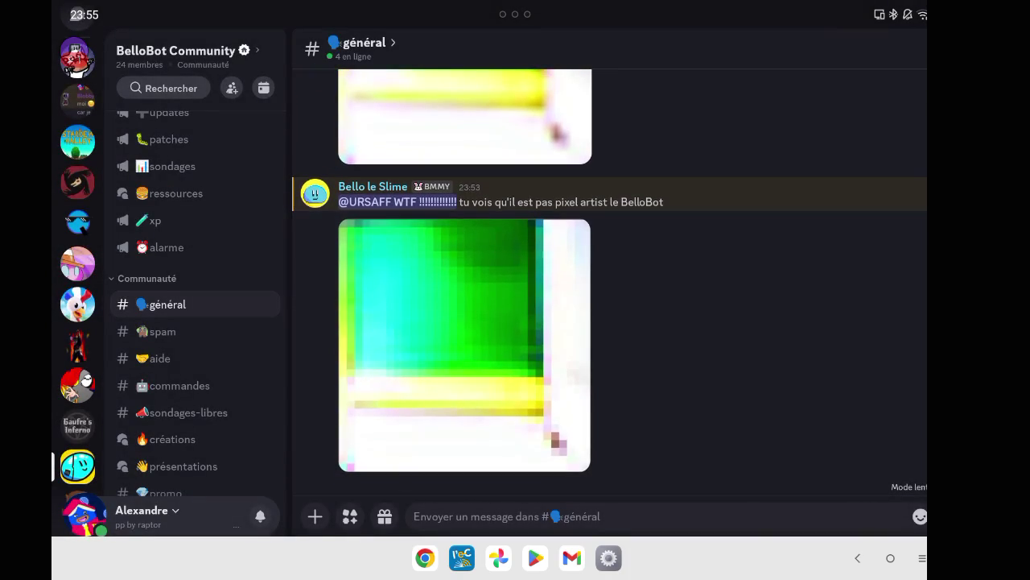
Step: Reply 'il a juste pas compris le prompt' in #général
{"action": "type", "text": "il a juste pas compris le prompte"}
{"action": "key", "text": "BackSpace"}
{"action": "key", "text": "BackSpace"}
{"action": "key", "text": "BackSpace"}
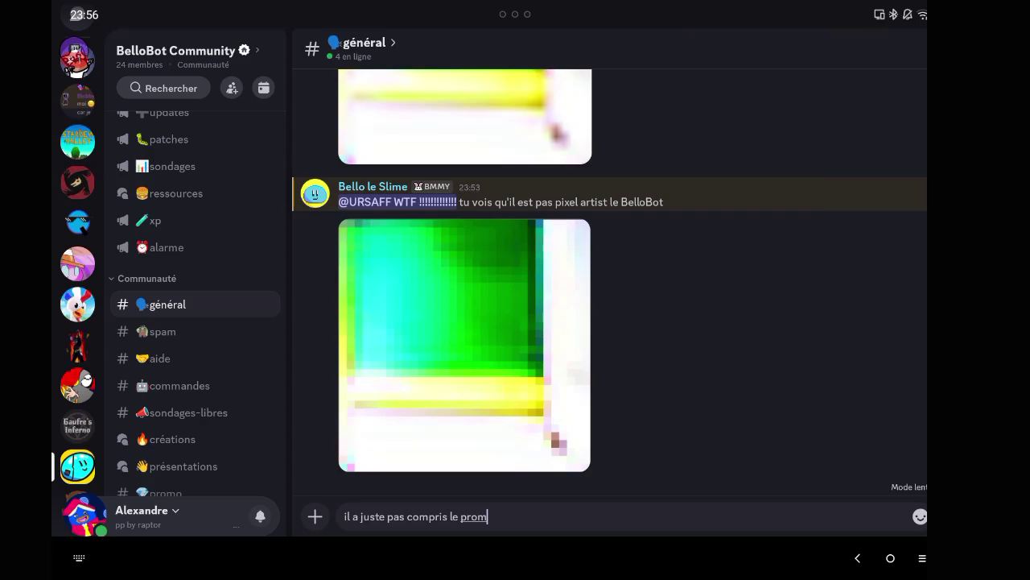
{"action": "type", "text": "pte"}
{"action": "key", "text": "BackSpace"}
{"action": "key", "text": "Return"}
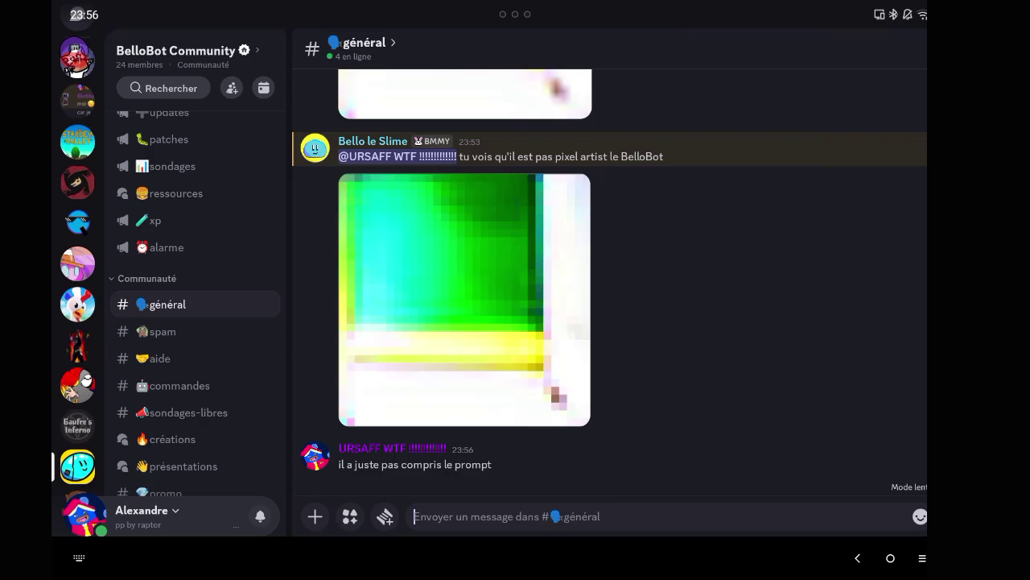
Step: Send 't'as pas la vision c'est de l'art abstrait', then switch to the Remake thread
{"action": "type", "text": "t'as a"}
{"action": "key", "text": "BackSpace"}
{"action": "type", "text": "pas la video"}
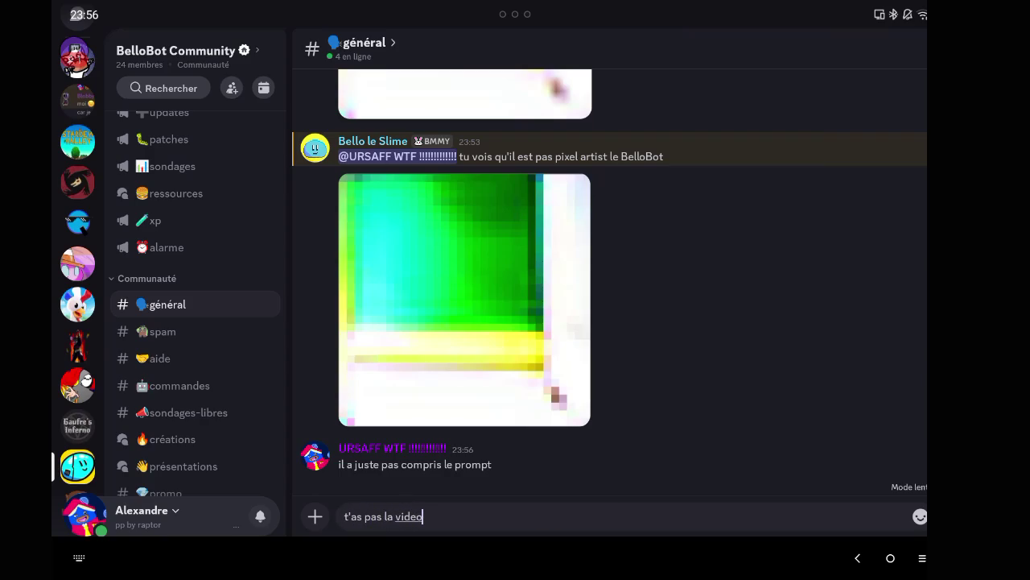
{"action": "key", "text": "BackSpace"}
{"action": "key", "text": "BackSpace"}
{"action": "type", "text": "sion c'ets"}
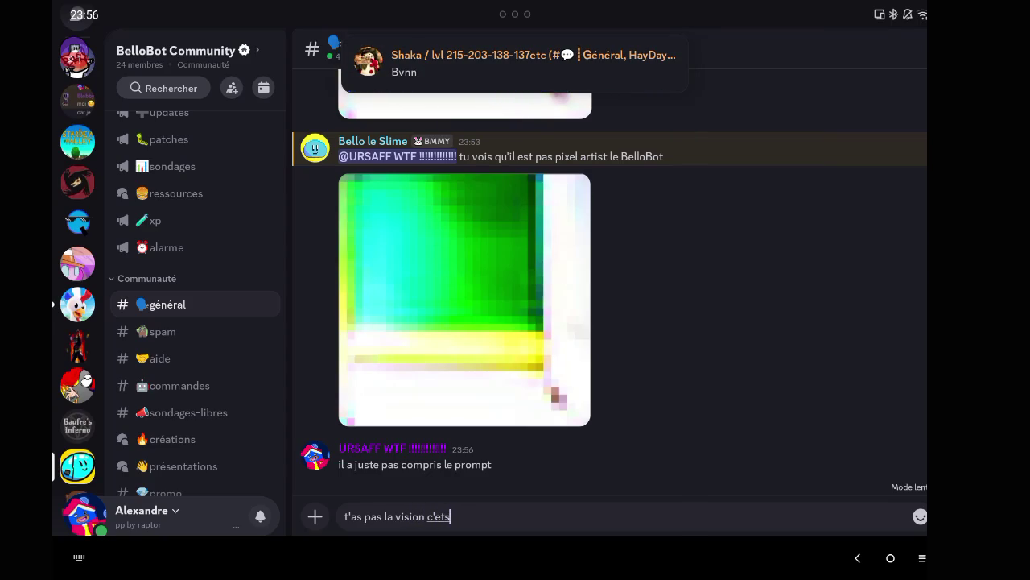
{"action": "key", "text": "BackSpace"}
{"action": "type", "text": "st de l'art abstrait"}
{"action": "key", "text": "Return"}
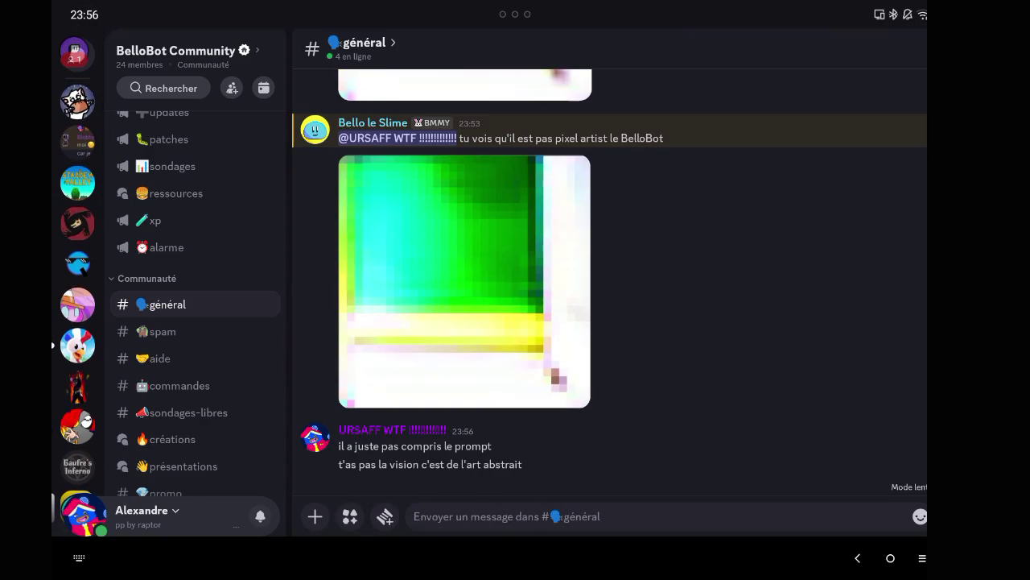
{"action": "key", "text": "ctrl+alt+Up"}
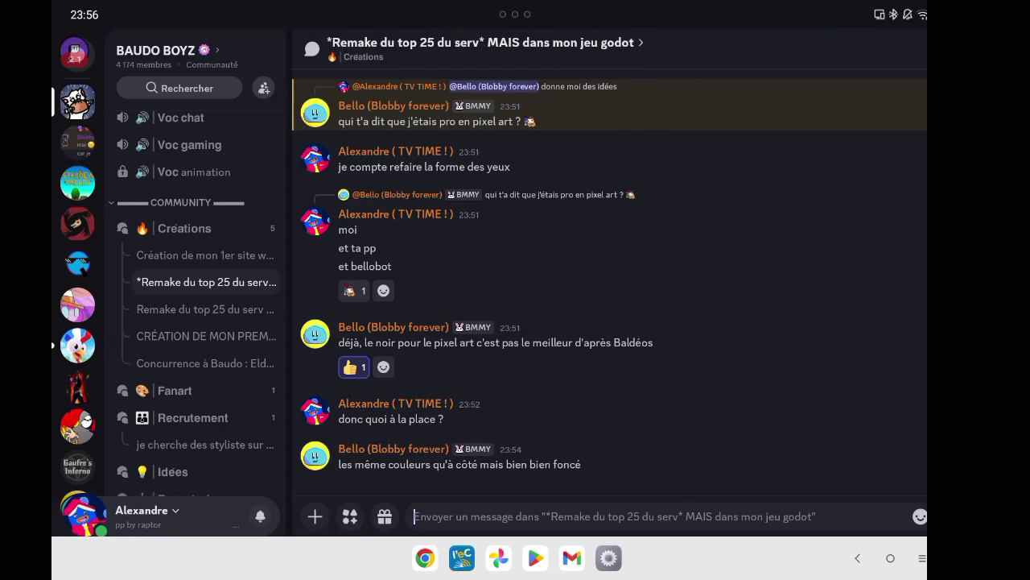
Step: Glance at the SpritePaint drawing, then come back to Discord
{"action": "scroll", "coordinate": [610, 298], "scroll_direction": "up", "scroll_amount": 5}
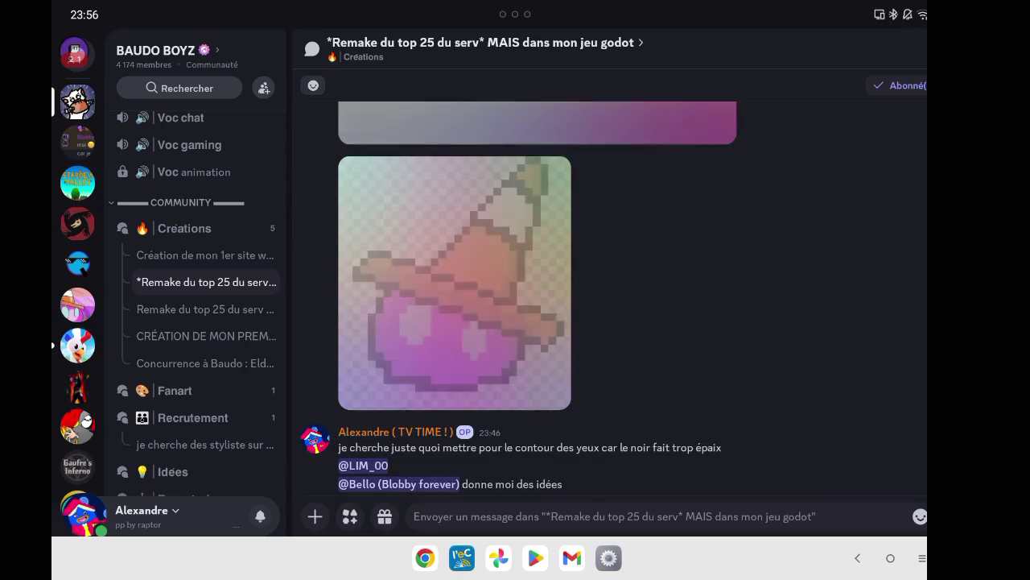
{"action": "scroll", "coordinate": [609, 297], "scroll_direction": "down", "scroll_amount": 5}
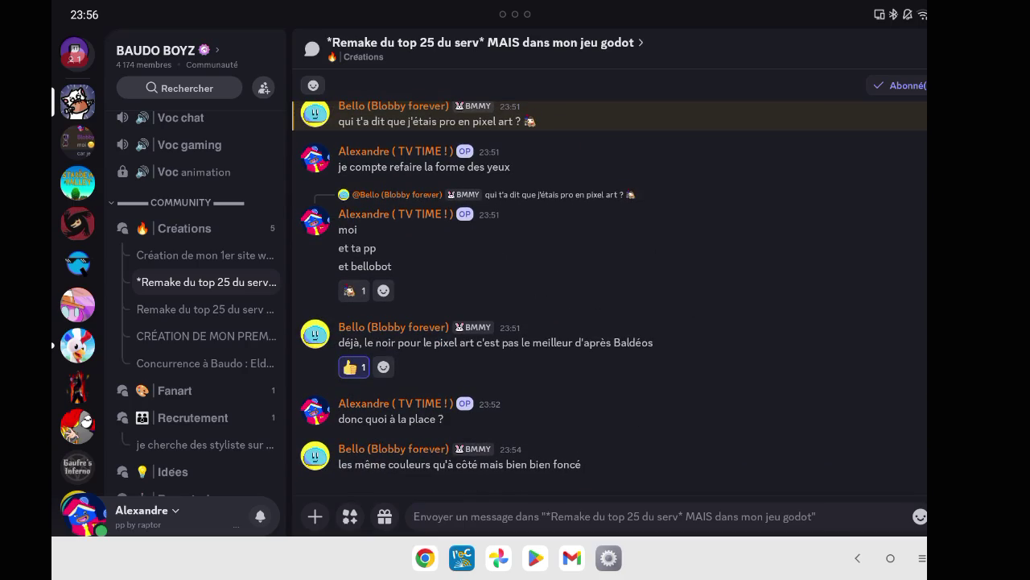
{"action": "left_click", "coordinate": [922, 558]}
{"action": "left_click", "coordinate": [805, 362]}
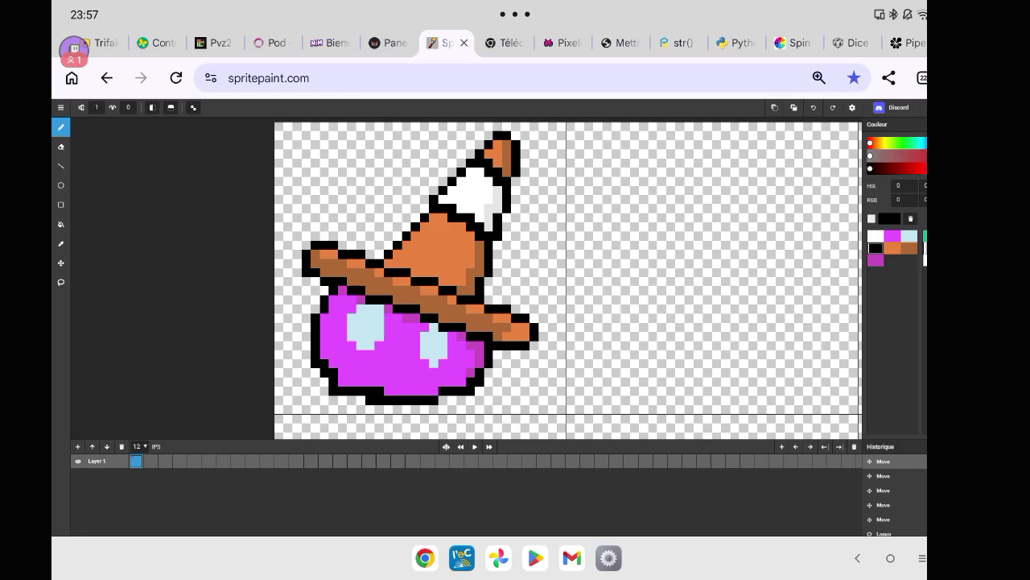
{"action": "left_click", "coordinate": [921, 558]}
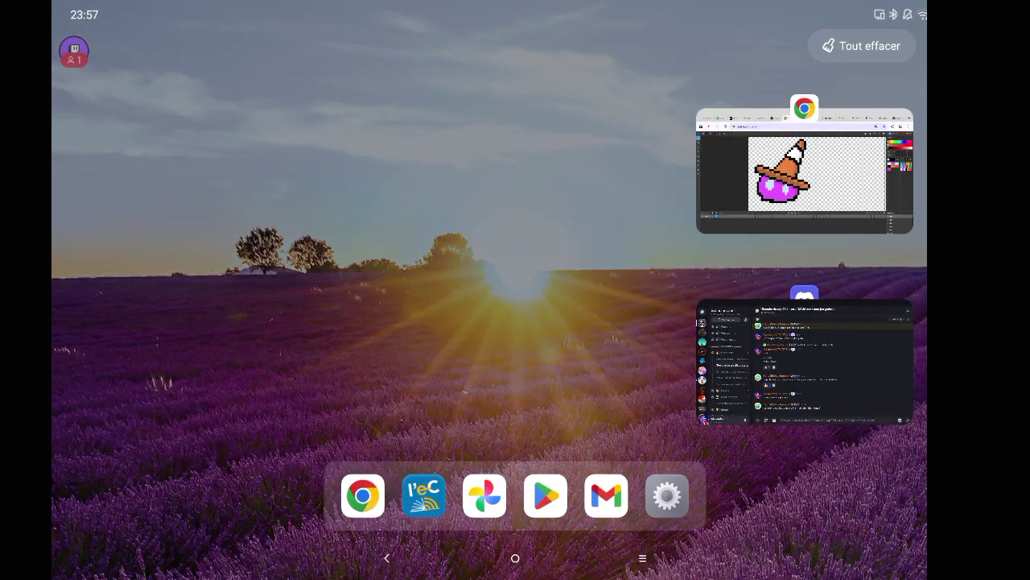
{"action": "left_click", "coordinate": [805, 360]}
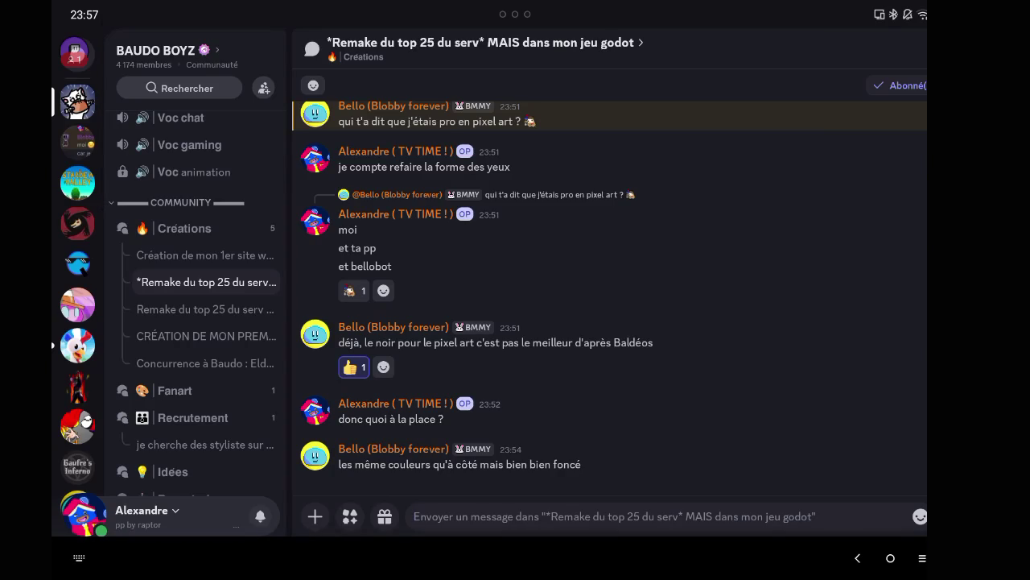
Step: Browse Général's member list, then open BelloBot Community's #sondages with the closed hosting poll
{"action": "scroll", "coordinate": [197, 305], "scroll_direction": "up", "scroll_amount": 5}
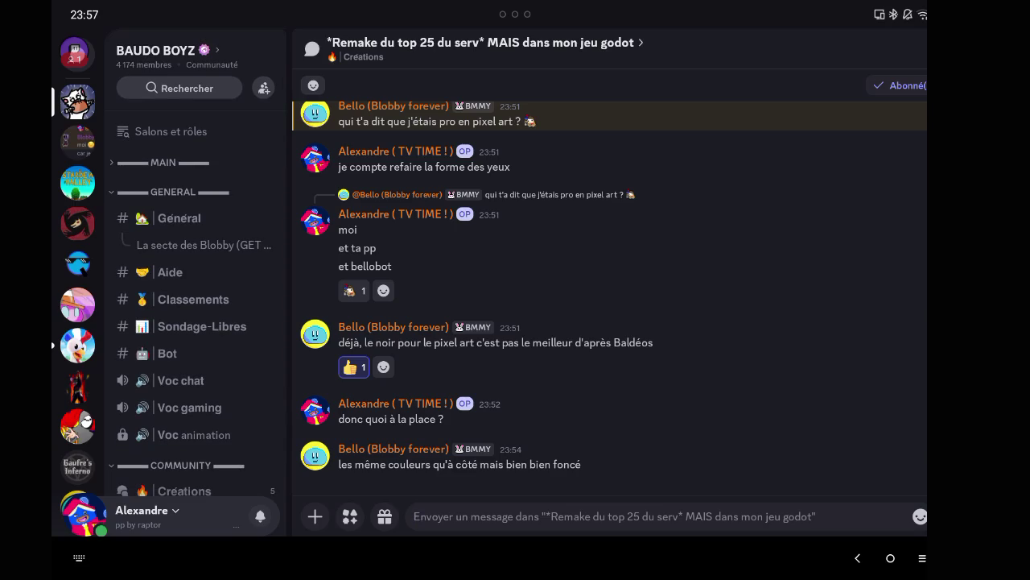
{"action": "left_click", "coordinate": [179, 217]}
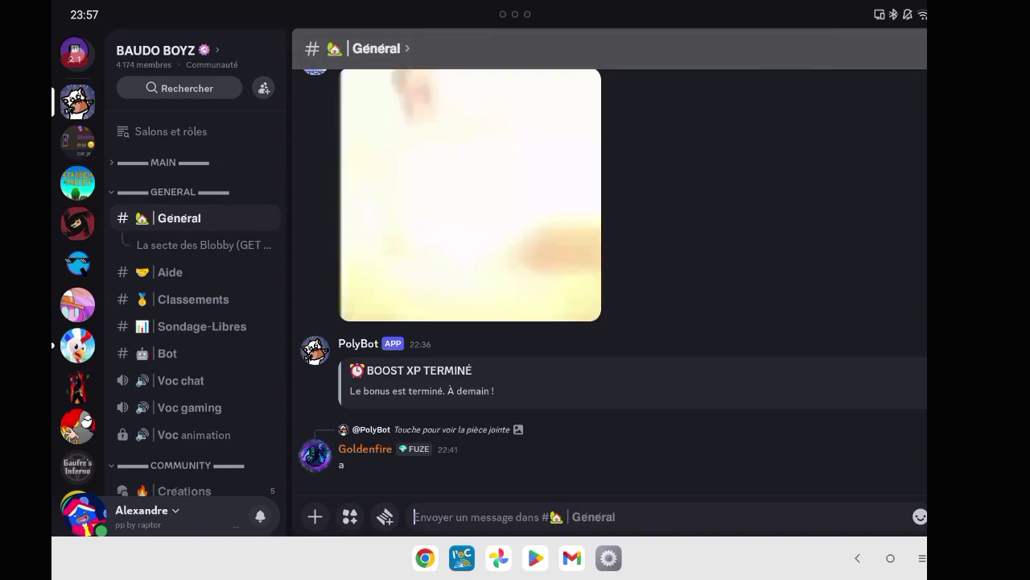
{"action": "left_click", "coordinate": [376, 48]}
{"action": "scroll", "coordinate": [495, 322], "scroll_direction": "down", "scroll_amount": 3}
{"action": "scroll", "coordinate": [495, 322], "scroll_direction": "down", "scroll_amount": 1}
{"action": "scroll", "coordinate": [495, 322], "scroll_direction": "down", "scroll_amount": 2}
{"action": "left_click", "coordinate": [515, 88]}
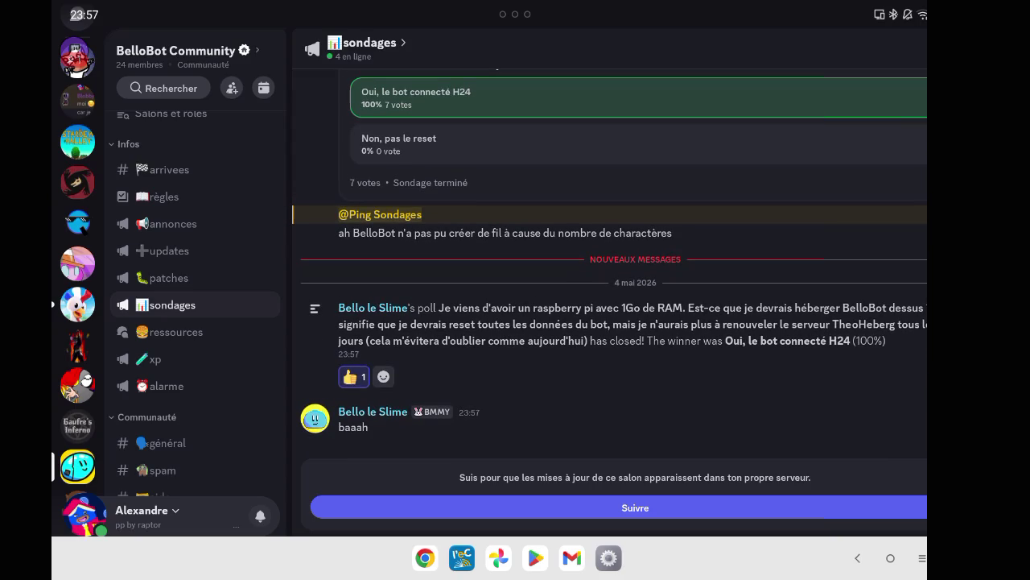
Step: Add a B emoji reaction to the 'baaah' message, then switch to BAUDO BOYZ's Général
{"action": "left_click", "coordinate": [354, 422]}
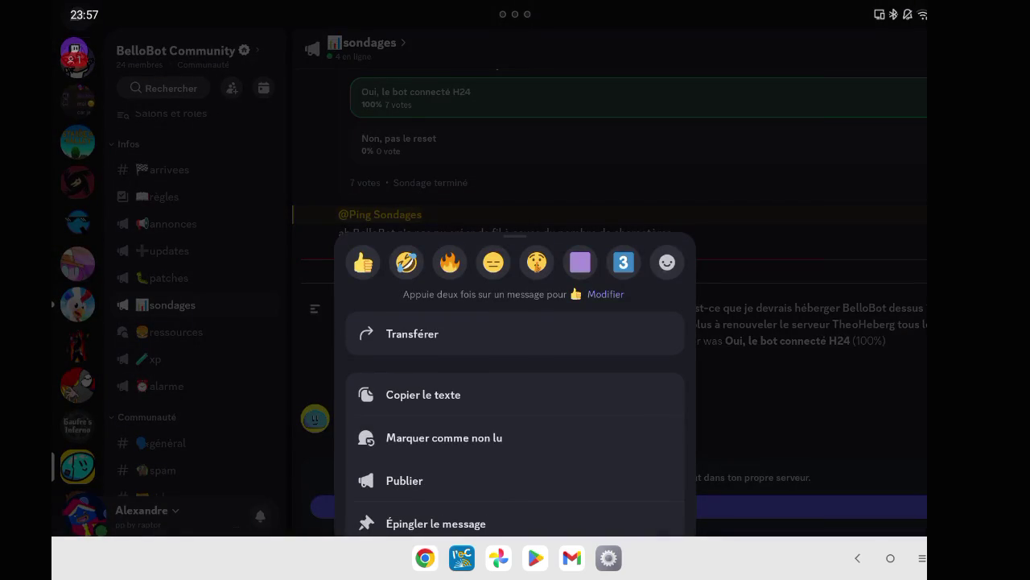
{"action": "left_click", "coordinate": [667, 261]}
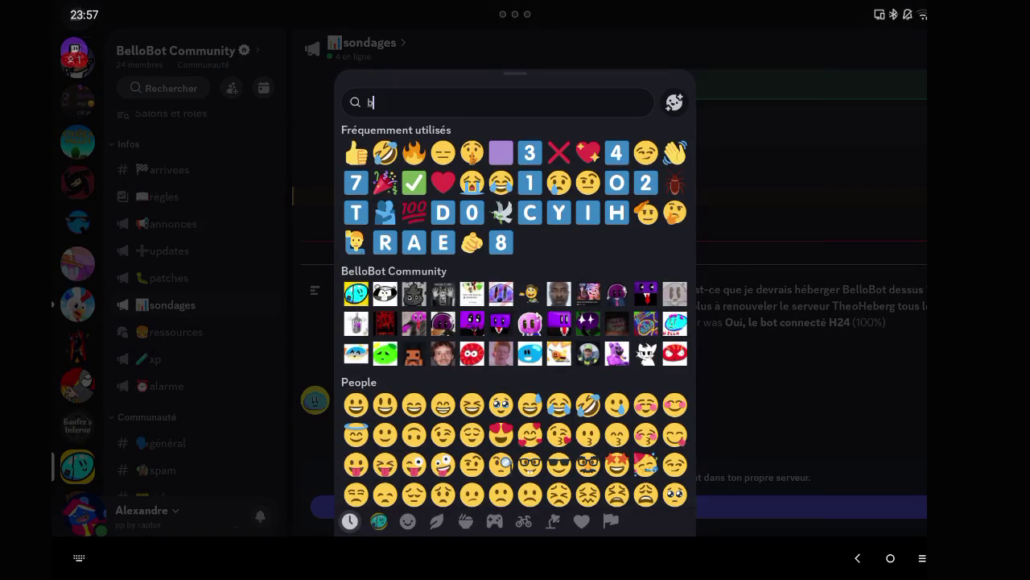
{"action": "type", "text": "b"}
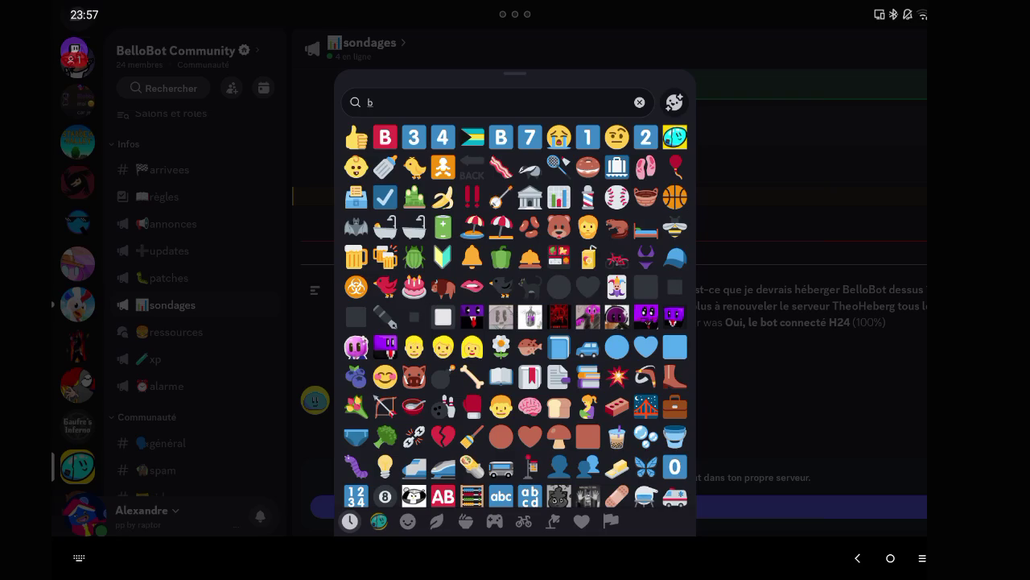
{"action": "left_click", "coordinate": [501, 137]}
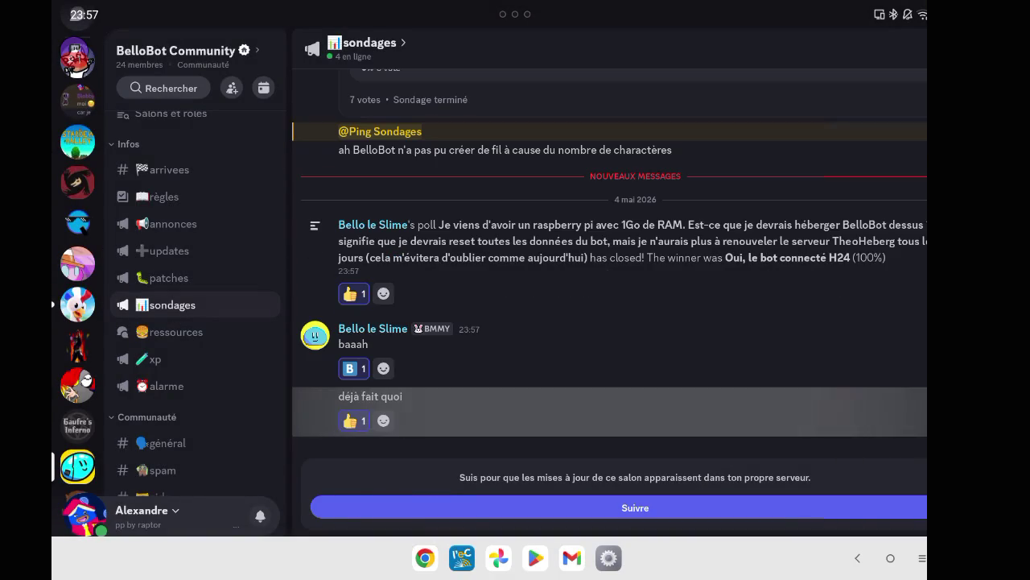
{"action": "scroll", "coordinate": [195, 322], "scroll_direction": "down", "scroll_amount": 3}
{"action": "scroll", "coordinate": [195, 322], "scroll_direction": "up", "scroll_amount": 4}
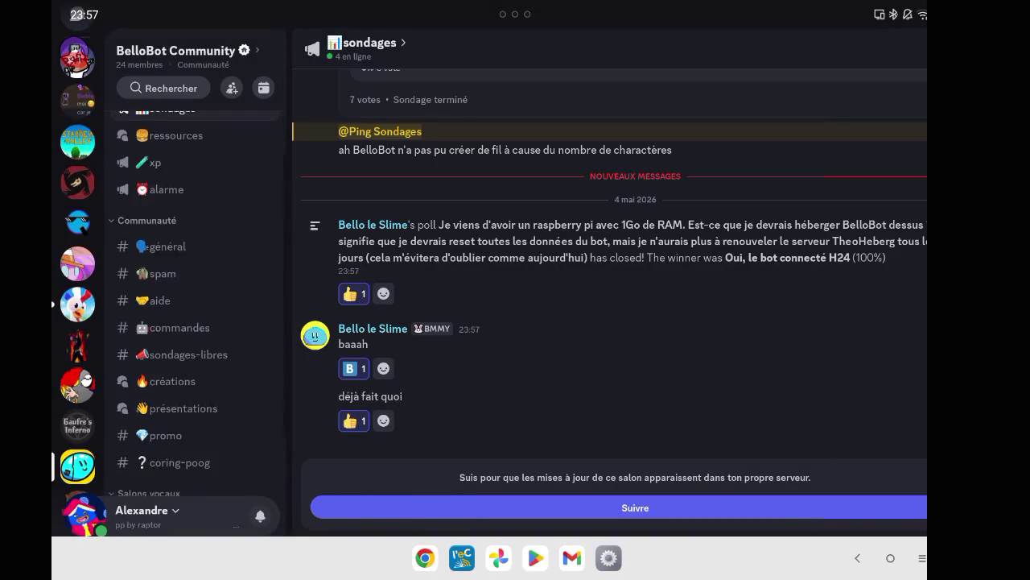
{"action": "left_click", "coordinate": [78, 101]}
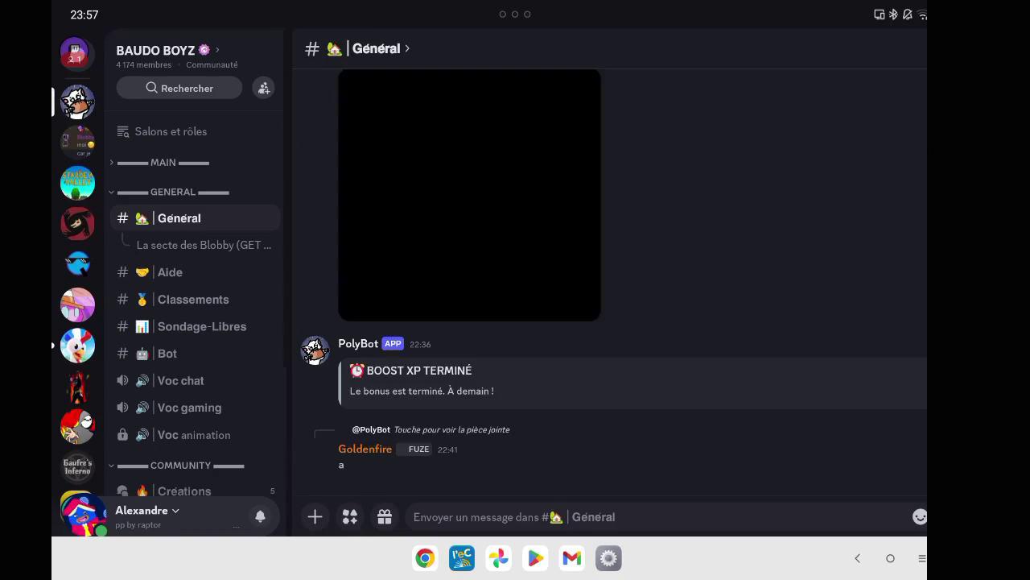
Step: Open the Remake top-25 thread, check its member details, and scroll through it
{"action": "scroll", "coordinate": [194, 306], "scroll_direction": "down", "scroll_amount": 5}
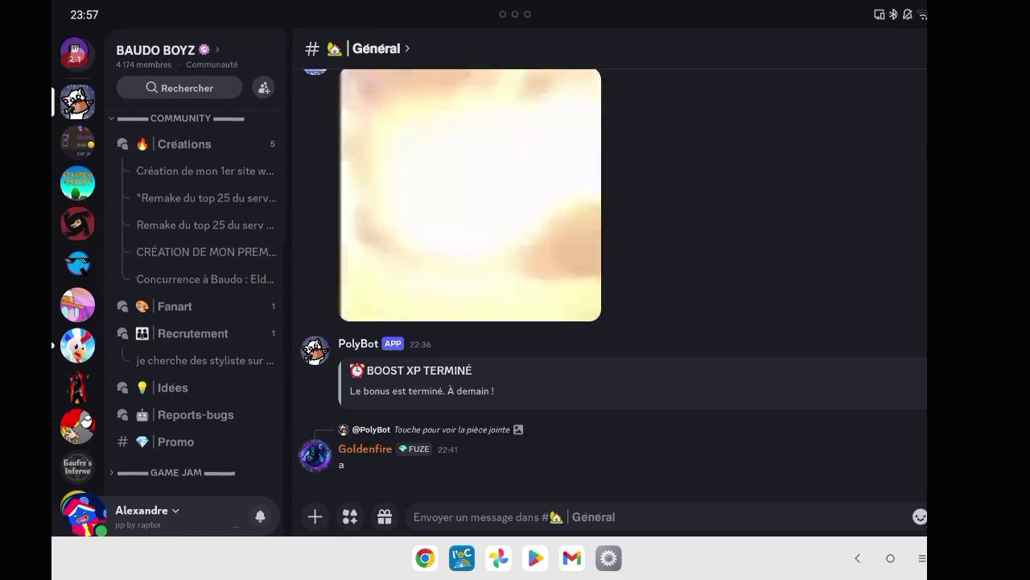
{"action": "left_click", "coordinate": [207, 197]}
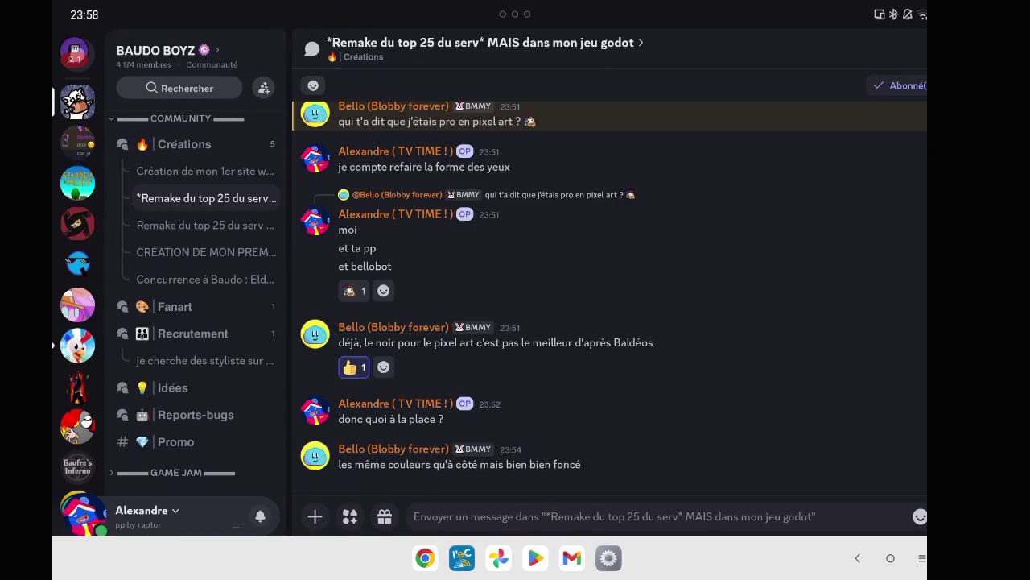
{"action": "left_click", "coordinate": [481, 42]}
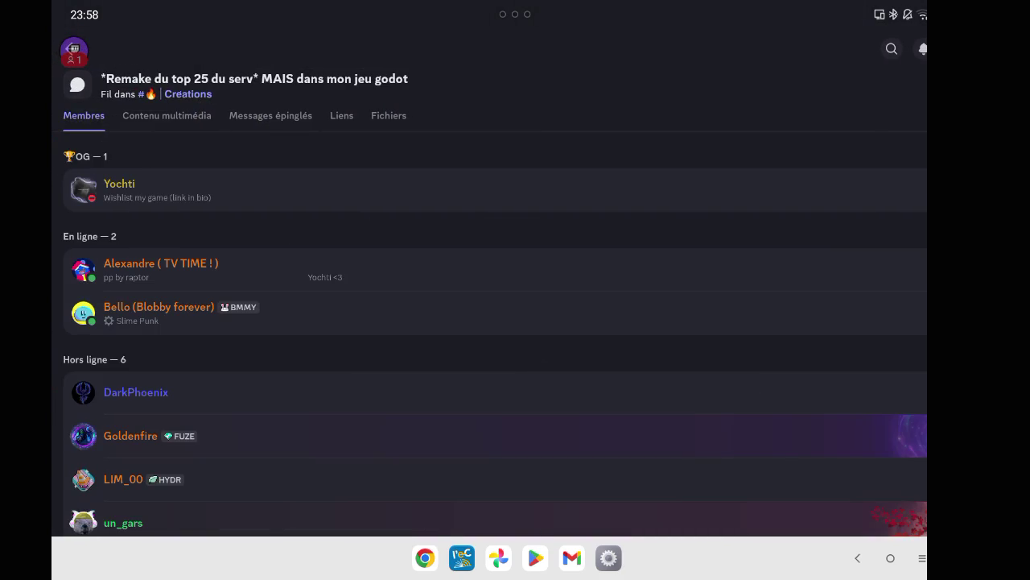
{"action": "key", "text": "Escape"}
{"action": "scroll", "coordinate": [609, 282], "scroll_direction": "up", "scroll_amount": 5}
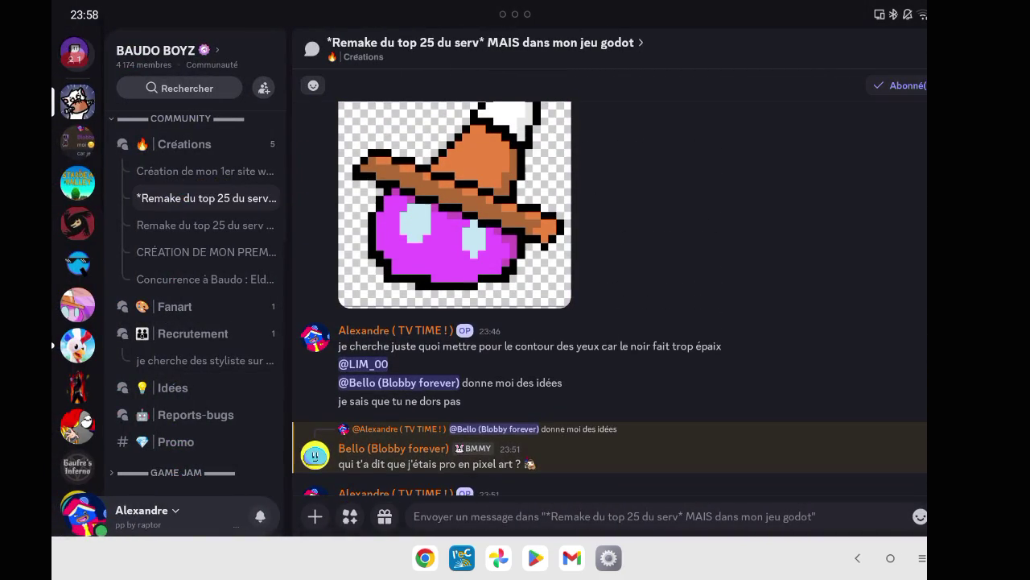
{"action": "scroll", "coordinate": [610, 298], "scroll_direction": "up", "scroll_amount": 2}
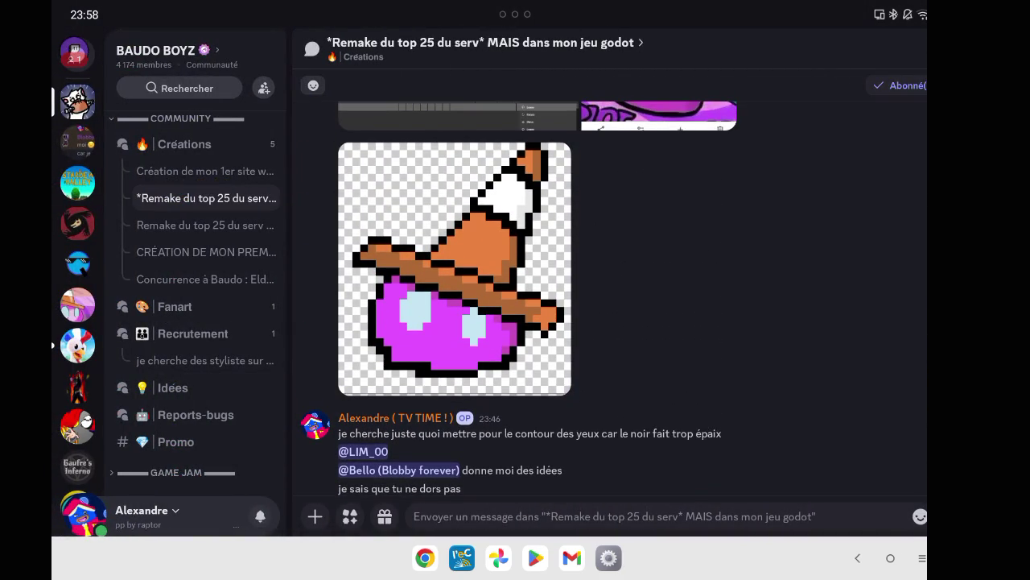
{"action": "scroll", "coordinate": [538, 298], "scroll_direction": "up", "scroll_amount": 4}
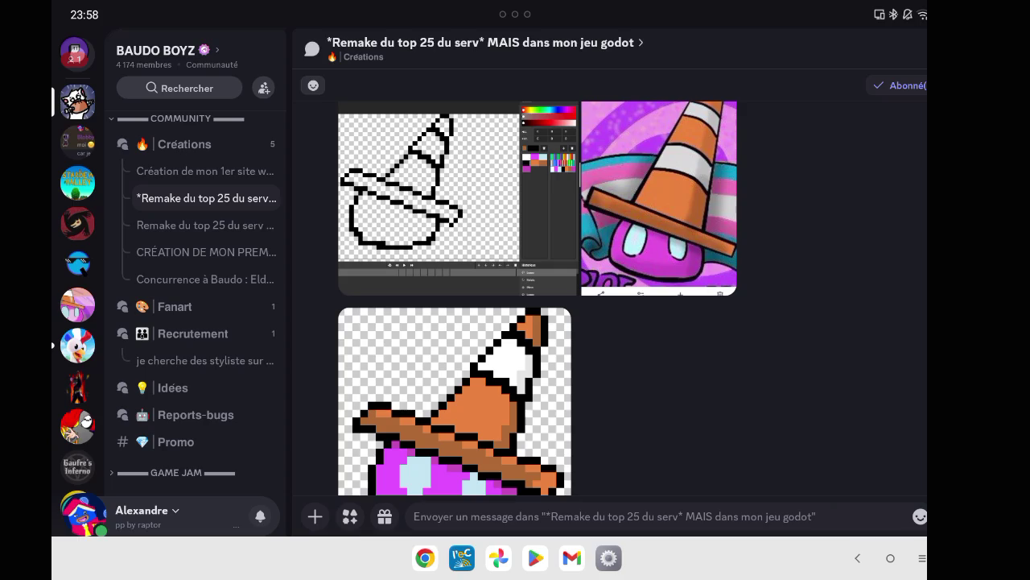
{"action": "scroll", "coordinate": [609, 298], "scroll_direction": "down", "scroll_amount": 5}
{"action": "scroll", "coordinate": [609, 298], "scroll_direction": "down", "scroll_amount": 5}
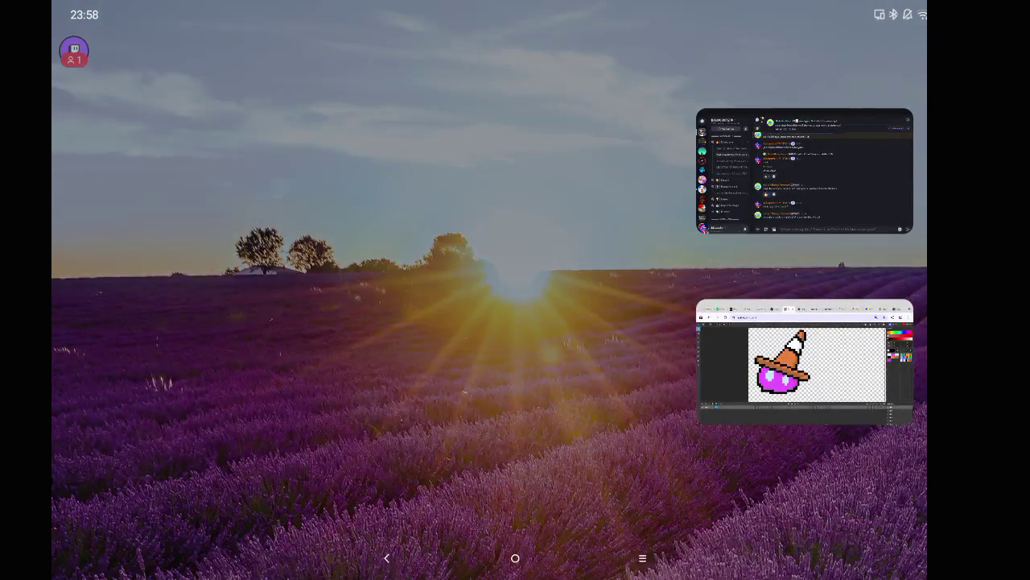
Step: Read the BelloBot notification message, return to the Remake thread, then switch to SpritePaint
{"action": "left_click", "coordinate": [805, 169]}
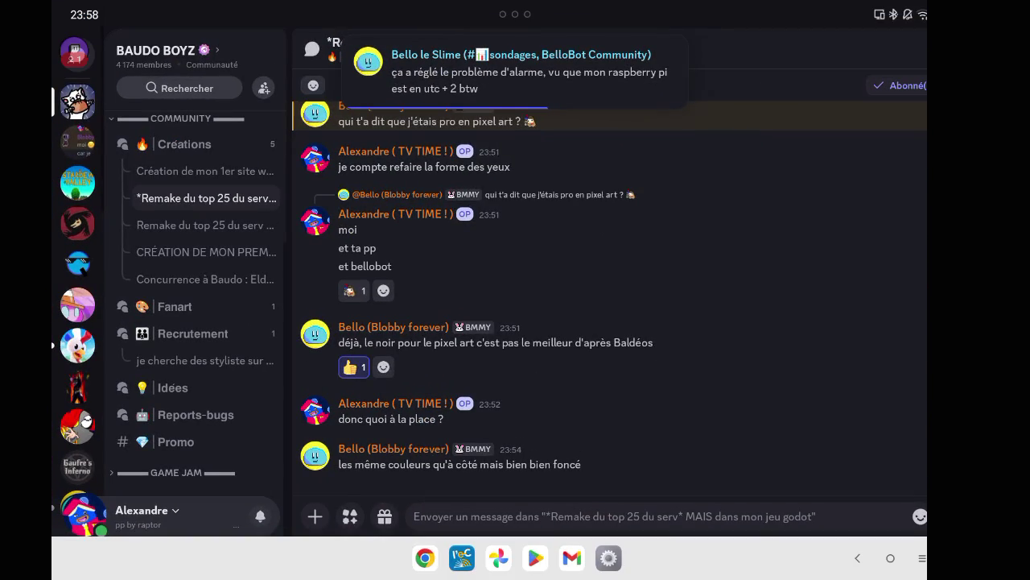
{"action": "left_click", "coordinate": [515, 71]}
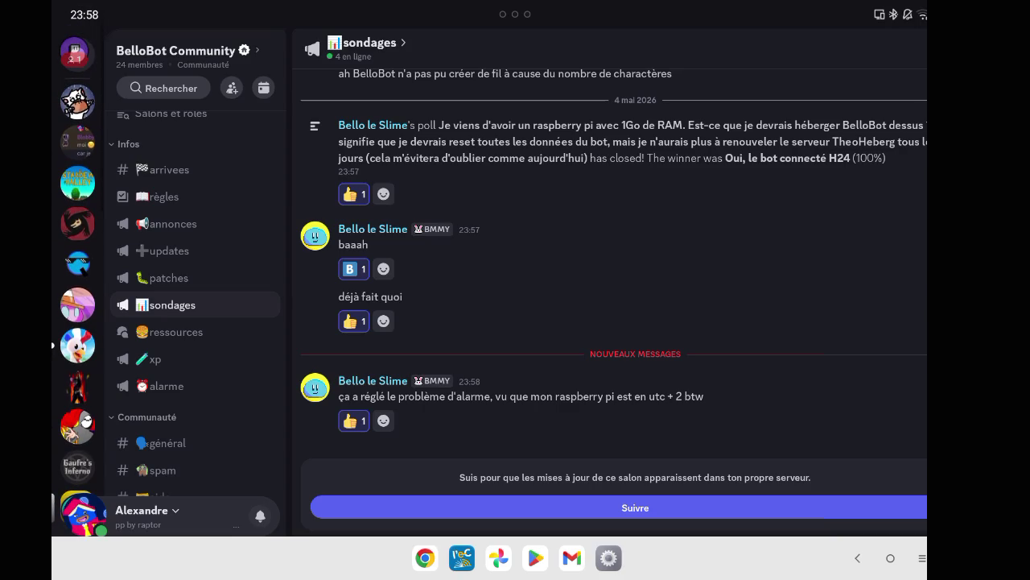
{"action": "left_click", "coordinate": [78, 102]}
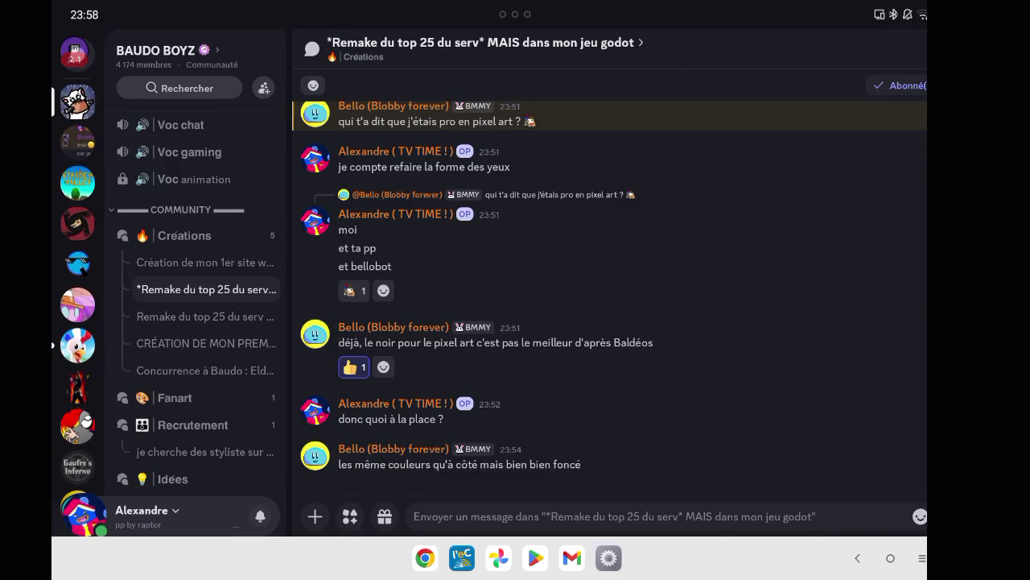
{"action": "key", "text": "alt+Tab"}
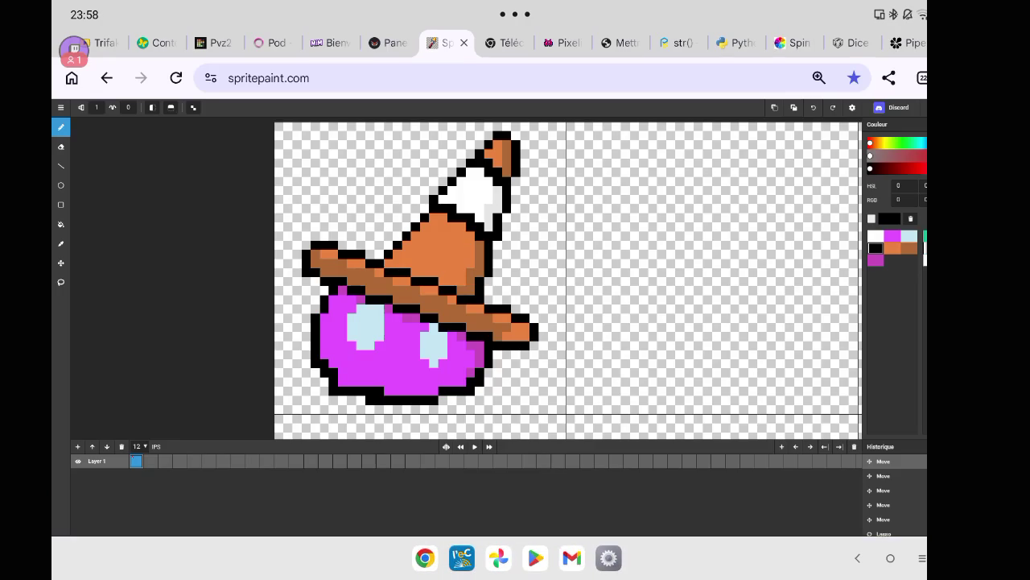
Step: Zoom in and recolour the two orange brim-tip pixels brown
{"action": "scroll", "coordinate": [507, 326], "scroll_direction": "up", "scroll_amount": 1}
{"action": "scroll", "coordinate": [508, 326], "scroll_direction": "up", "scroll_amount": 1}
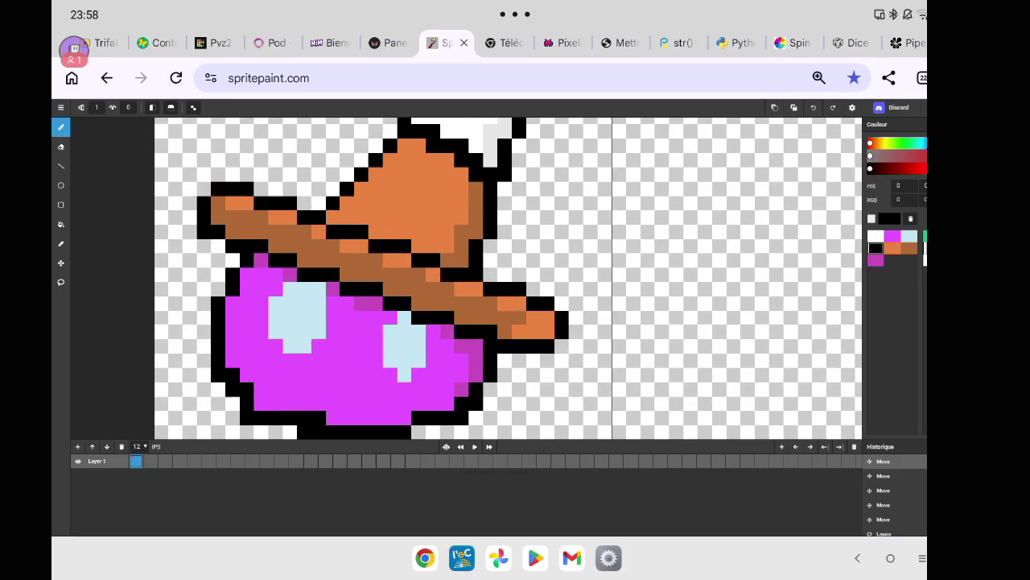
{"action": "scroll", "coordinate": [507, 326], "scroll_direction": "up", "scroll_amount": 1}
{"action": "scroll", "coordinate": [507, 326], "scroll_direction": "up", "scroll_amount": 1}
{"action": "left_click", "coordinate": [908, 248]}
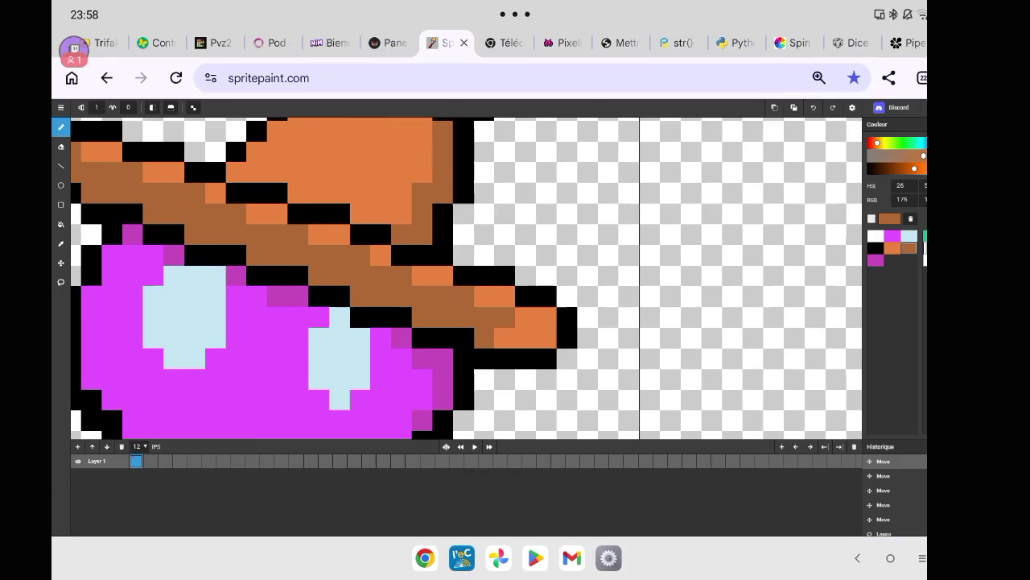
{"action": "left_click", "coordinate": [505, 337]}
{"action": "left_click", "coordinate": [525, 338]}
Step: Zoom back out to the whole sprite and open the main menu
{"action": "scroll", "coordinate": [612, 330], "scroll_direction": "down", "scroll_amount": 1}
{"action": "scroll", "coordinate": [611, 330], "scroll_direction": "down", "scroll_amount": 1}
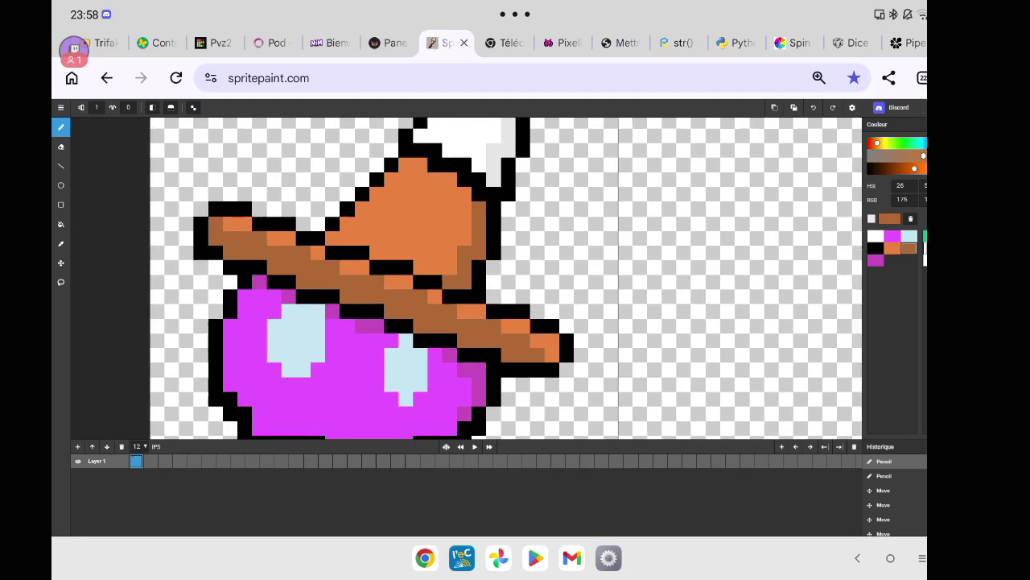
{"action": "scroll", "coordinate": [515, 277], "scroll_direction": "down", "scroll_amount": 1}
{"action": "scroll", "coordinate": [531, 278], "scroll_direction": "down", "scroll_amount": 2}
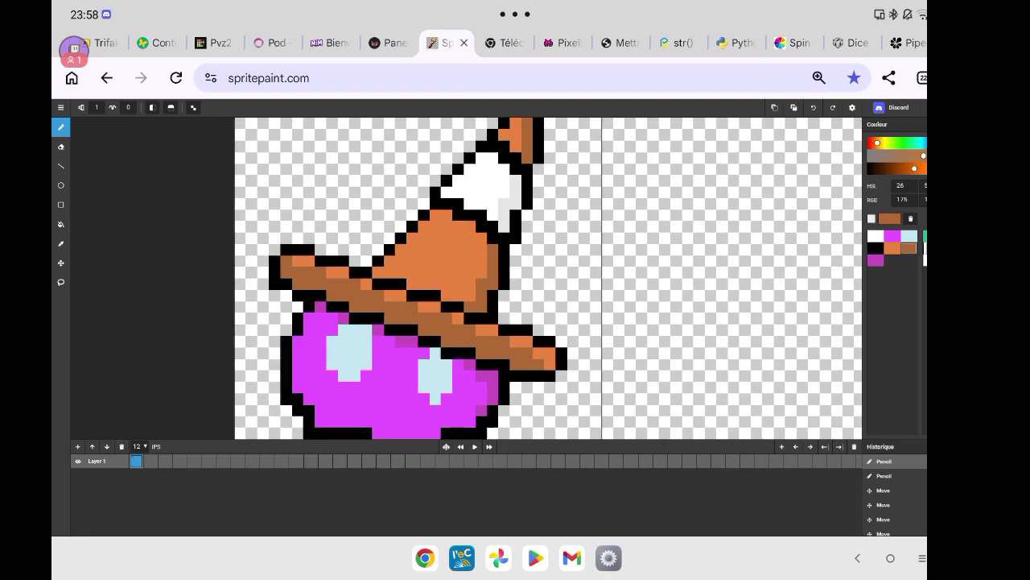
{"action": "scroll", "coordinate": [563, 278], "scroll_direction": "down", "scroll_amount": 1}
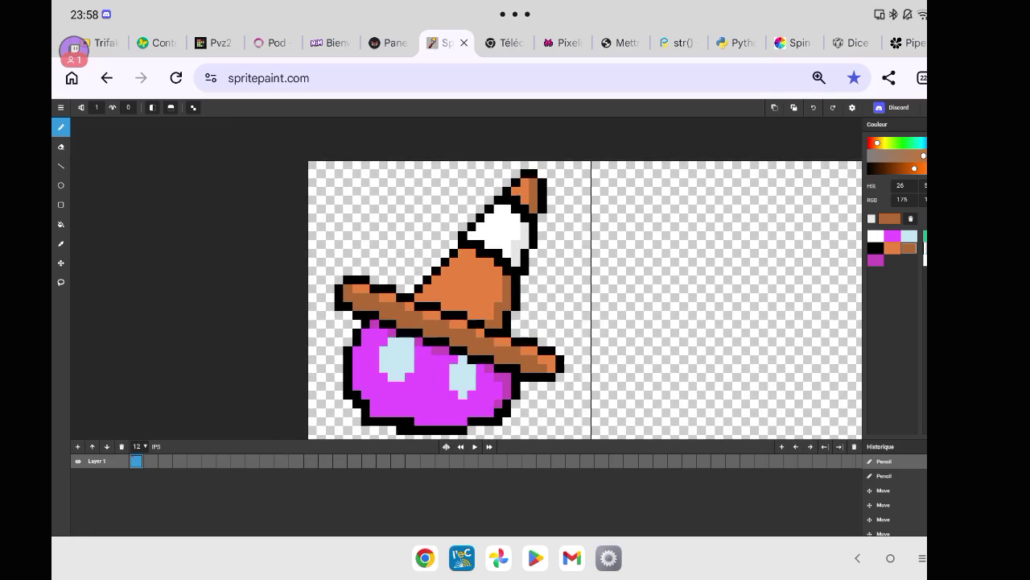
{"action": "scroll", "coordinate": [563, 278], "scroll_direction": "up", "scroll_amount": 1}
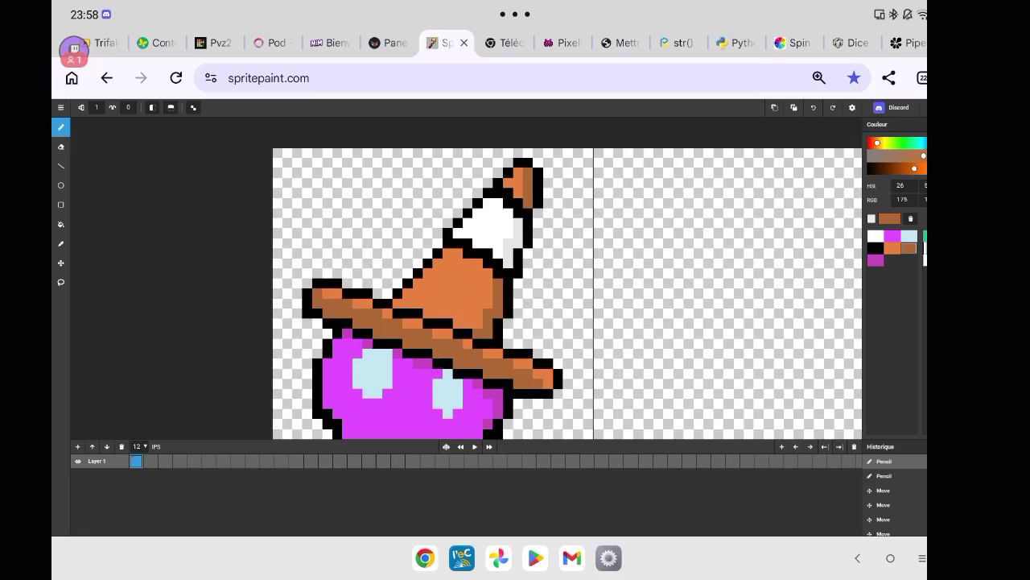
{"action": "scroll", "coordinate": [563, 294], "scroll_direction": "down", "scroll_amount": 2}
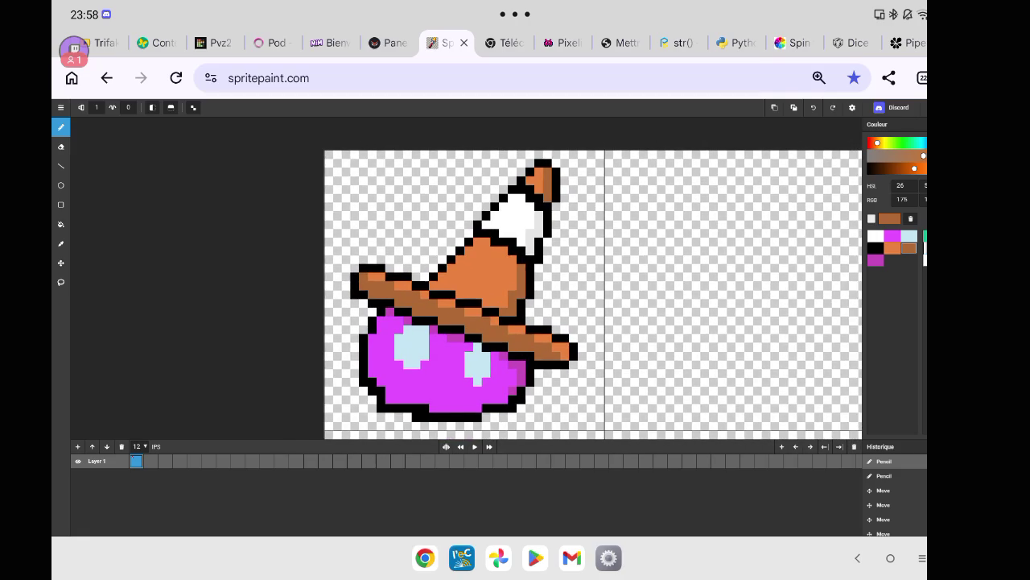
{"action": "scroll", "coordinate": [563, 294], "scroll_direction": "up", "scroll_amount": 2}
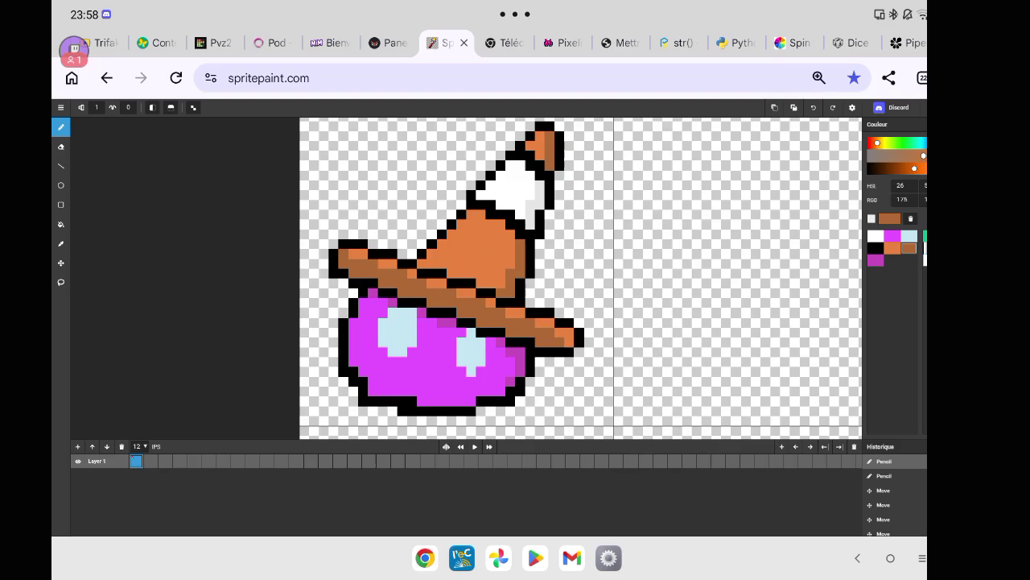
{"action": "left_click", "coordinate": [60, 107]}
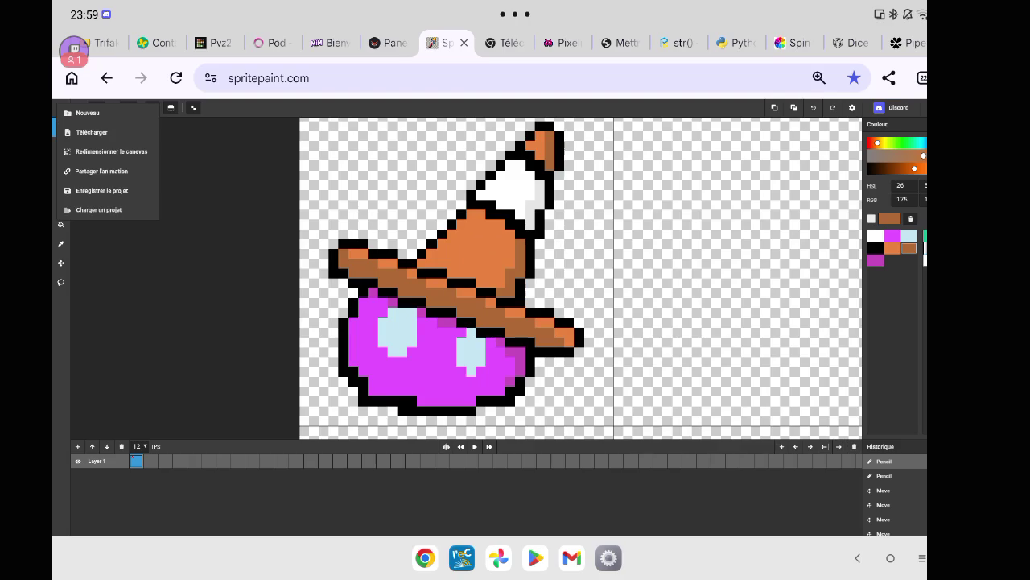
Step: Save the project as 'Lim.00 l'impératrice V1 pas fini' and go to the app overview
{"action": "left_click", "coordinate": [101, 190]}
{"action": "left_click", "coordinate": [537, 208]}
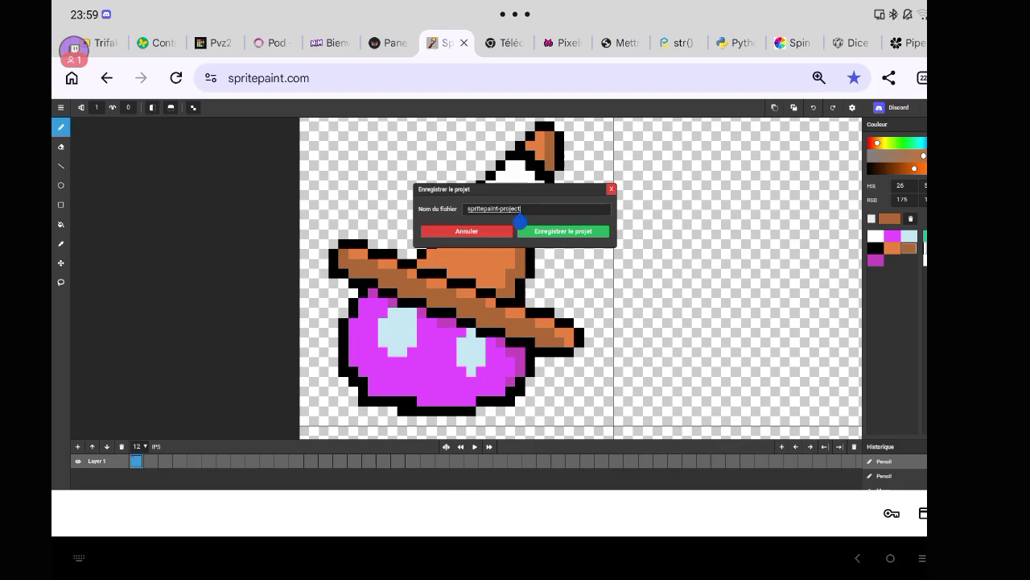
{"action": "key", "text": "BackSpace"}
{"action": "type", "text": "L"}
{"action": "type", "text": "mi"}
{"action": "type", "text": "00"}
{"action": "type", "text": "mi"}
{"action": "type", "text": "ératr"}
{"action": "type", "text": "ice V1 "}
{"action": "type", "text": "pas f"}
{"action": "type", "text": "ini"}
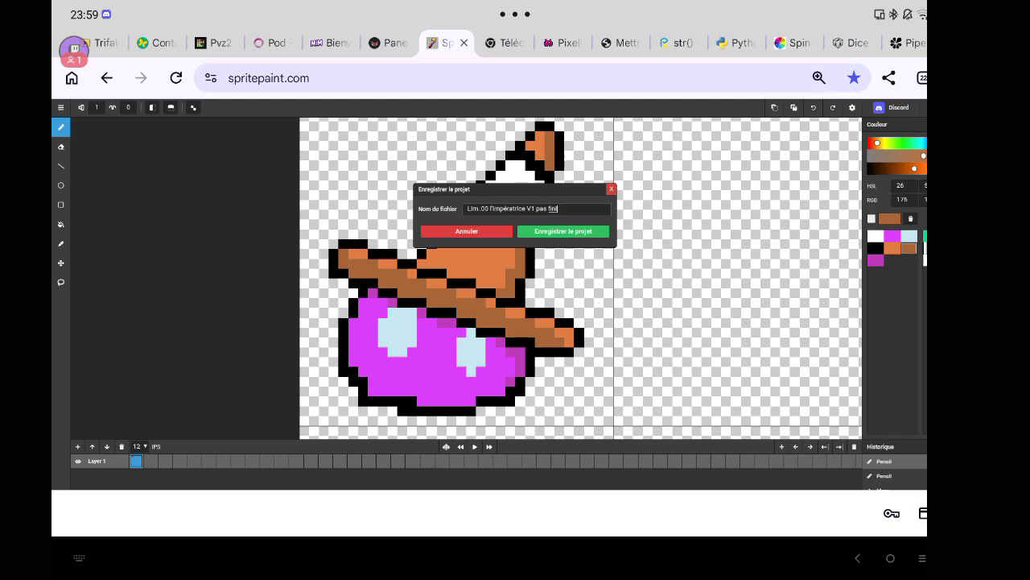
{"action": "left_click", "coordinate": [563, 231]}
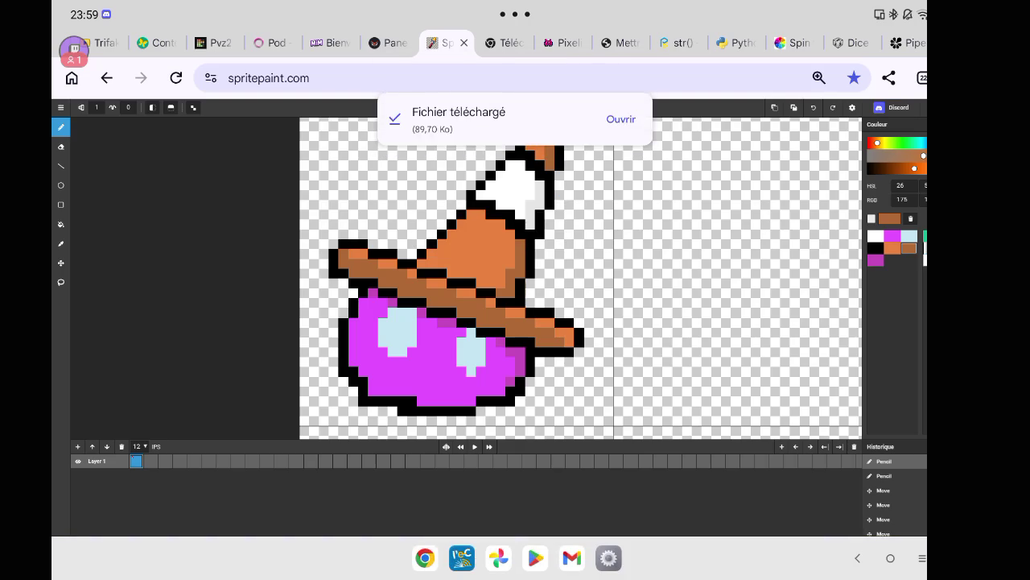
{"action": "left_click", "coordinate": [923, 557]}
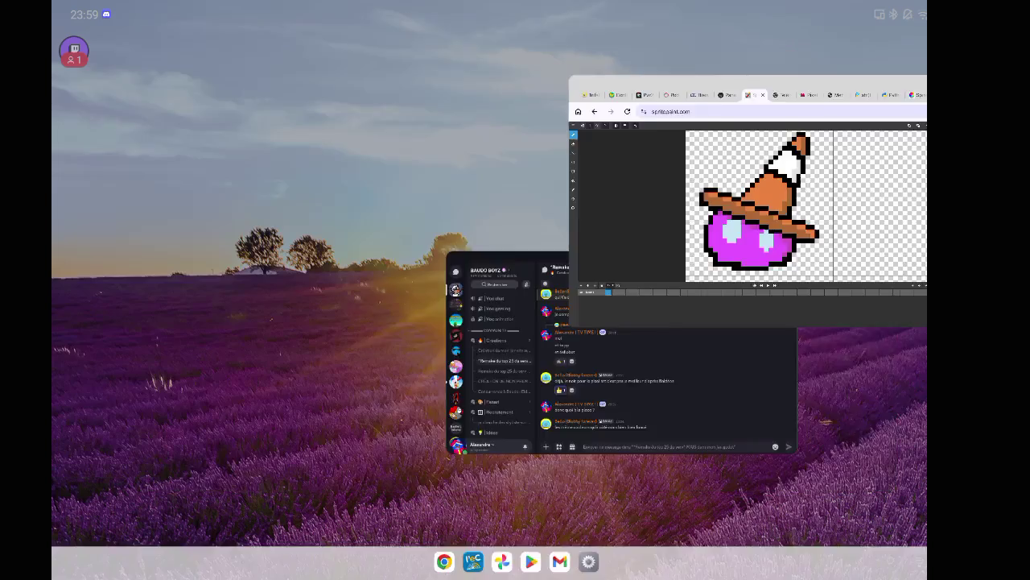
Step: Bring Discord full screen and scroll up to the Remake thread's first post
{"action": "left_click", "coordinate": [805, 360]}
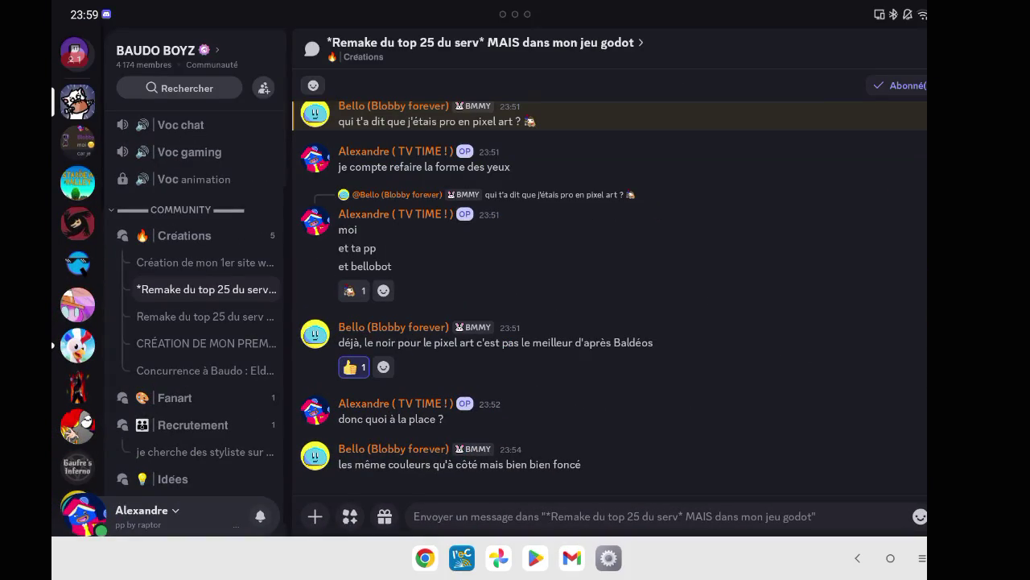
{"action": "scroll", "coordinate": [609, 298], "scroll_direction": "up", "scroll_amount": 5}
{"action": "scroll", "coordinate": [609, 297], "scroll_direction": "up", "scroll_amount": 5}
{"action": "scroll", "coordinate": [610, 298], "scroll_direction": "up", "scroll_amount": 5}
{"action": "scroll", "coordinate": [610, 298], "scroll_direction": "up", "scroll_amount": 5}
{"action": "scroll", "coordinate": [641, 85], "scroll_direction": "up", "scroll_amount": 5}
{"action": "scroll", "coordinate": [640, 86], "scroll_direction": "up", "scroll_amount": 3}
{"action": "scroll", "coordinate": [640, 86], "scroll_direction": "up", "scroll_amount": 5}
{"action": "scroll", "coordinate": [640, 85], "scroll_direction": "up", "scroll_amount": 5}
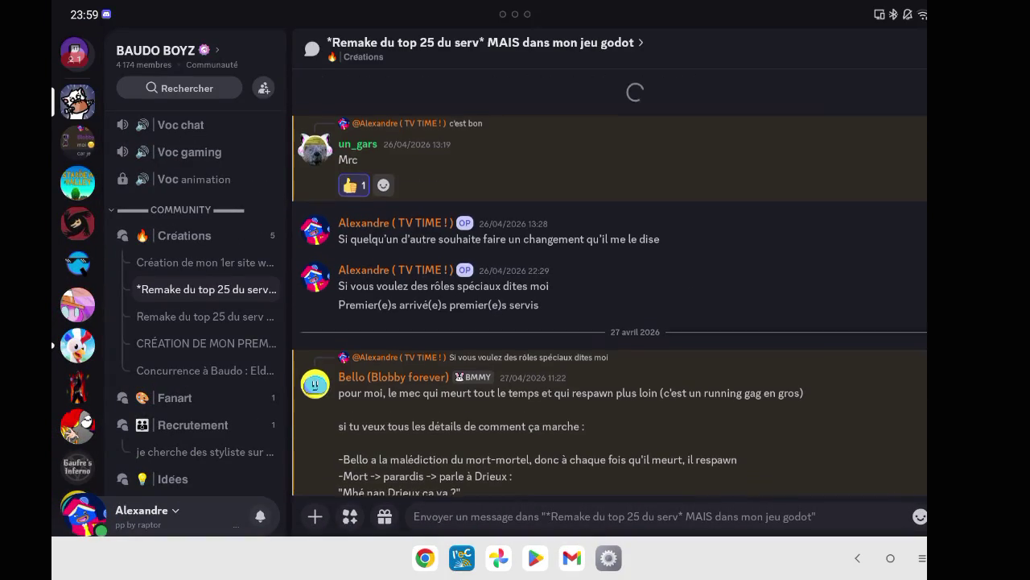
{"action": "scroll", "coordinate": [609, 298], "scroll_direction": "up", "scroll_amount": 5}
{"action": "scroll", "coordinate": [609, 298], "scroll_direction": "up", "scroll_amount": 5}
{"action": "scroll", "coordinate": [610, 298], "scroll_direction": "up", "scroll_amount": 5}
{"action": "scroll", "coordinate": [610, 298], "scroll_direction": "up", "scroll_amount": 3}
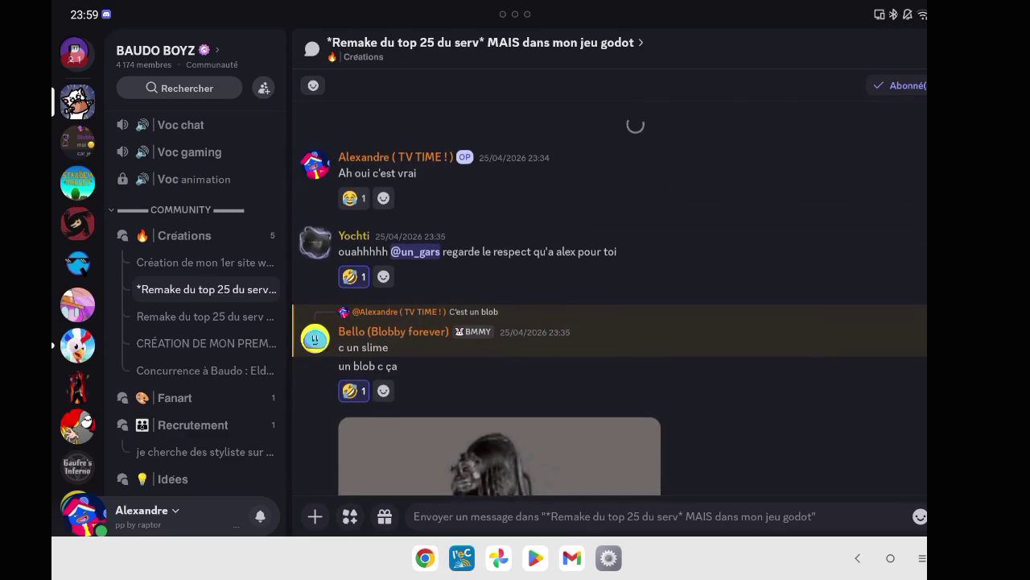
{"action": "scroll", "coordinate": [609, 297], "scroll_direction": "up", "scroll_amount": 5}
{"action": "scroll", "coordinate": [609, 298], "scroll_direction": "up", "scroll_amount": 5}
{"action": "scroll", "coordinate": [609, 297], "scroll_direction": "up", "scroll_amount": 3}
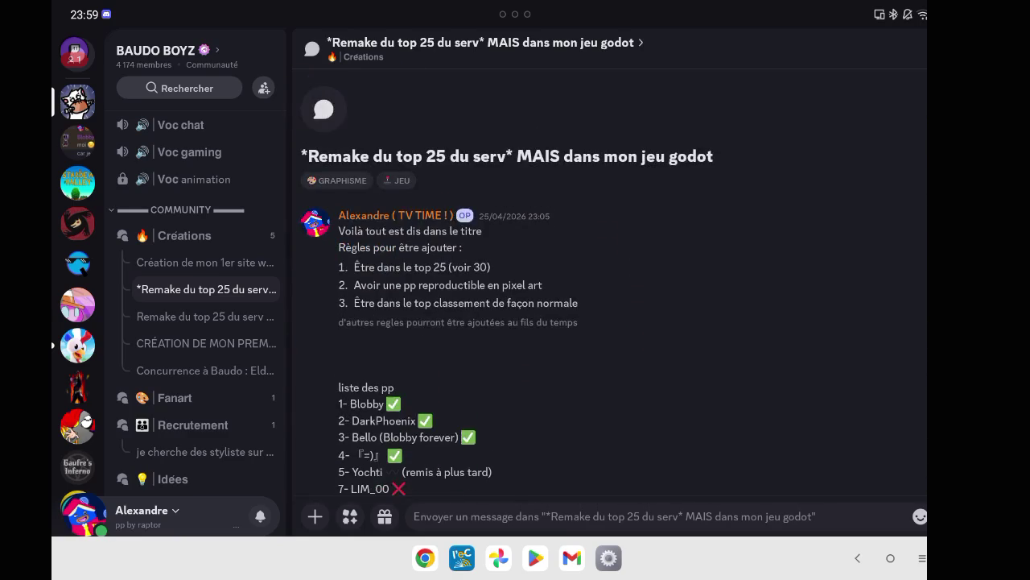
{"action": "scroll", "coordinate": [609, 298], "scroll_direction": "down", "scroll_amount": 3}
Step: Edit the post so entry 7- LIM_00 shows the :wavy_dash: emoji, and save
{"action": "left_click_drag", "start_coordinate": [644, 306], "coordinate": [499, 306]}
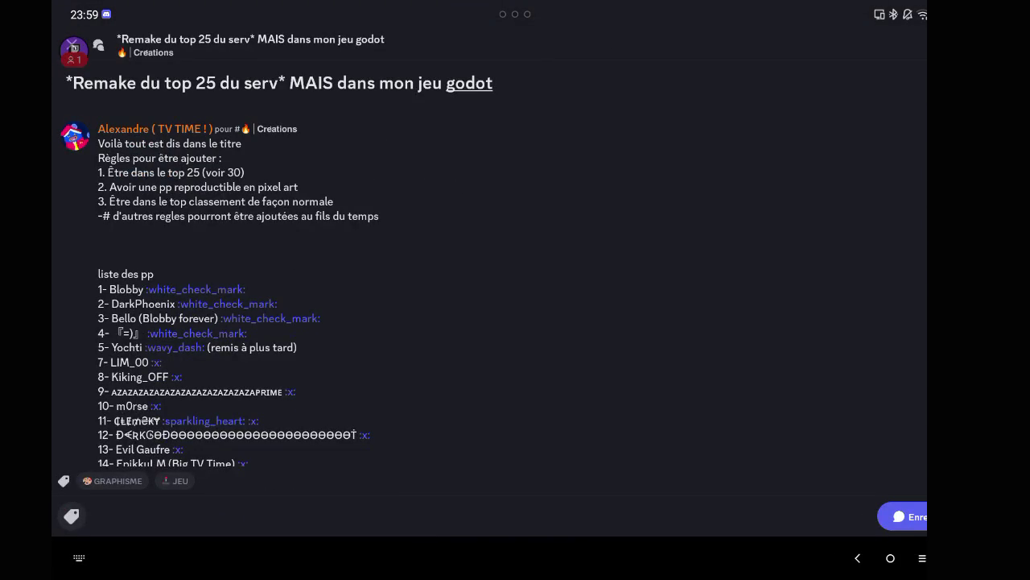
{"action": "scroll", "coordinate": [277, 265], "scroll_direction": "down", "scroll_amount": 2}
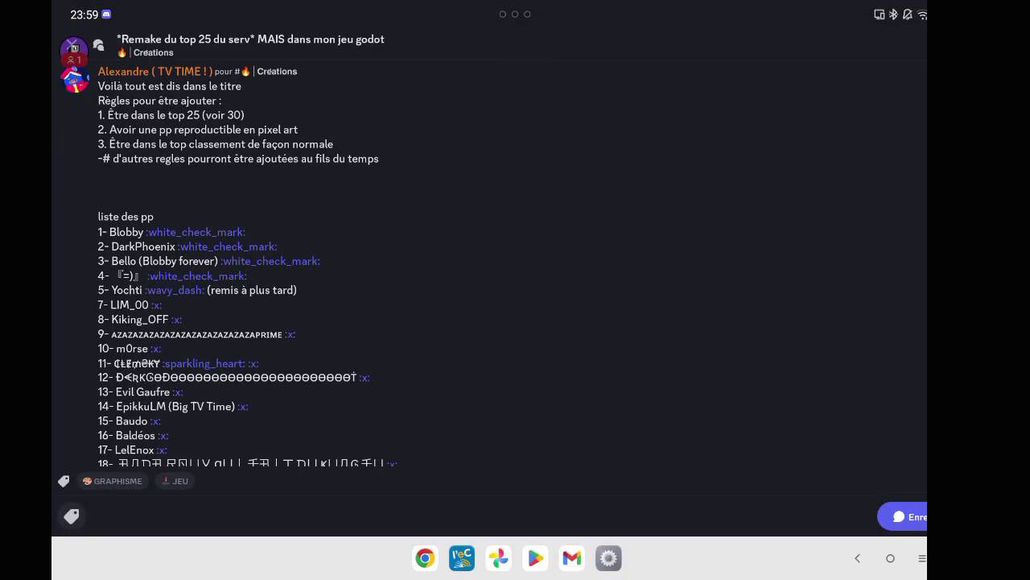
{"action": "left_click", "coordinate": [162, 301]}
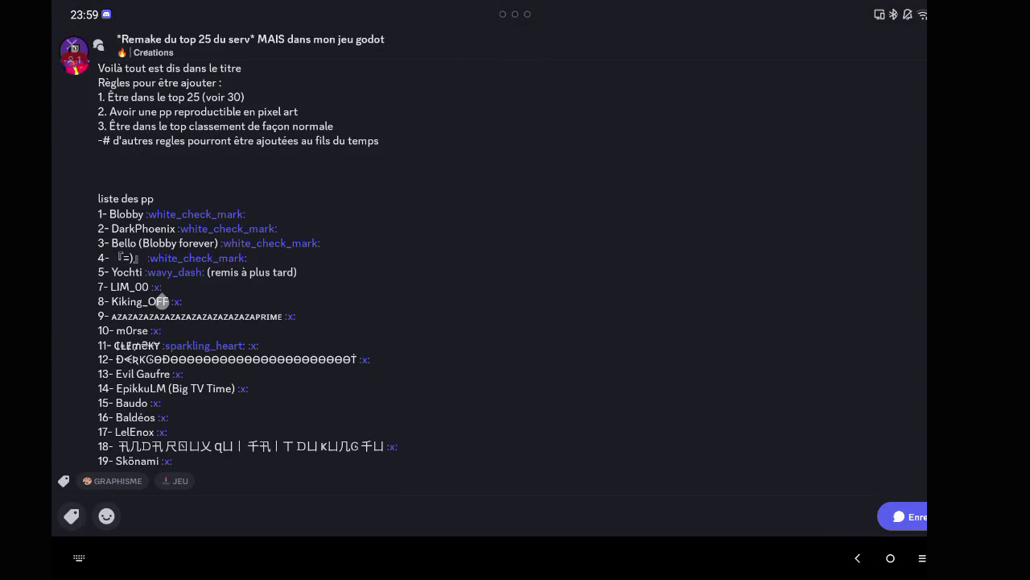
{"action": "type", "text": "wavt: 8- Kiking_OFF :"}
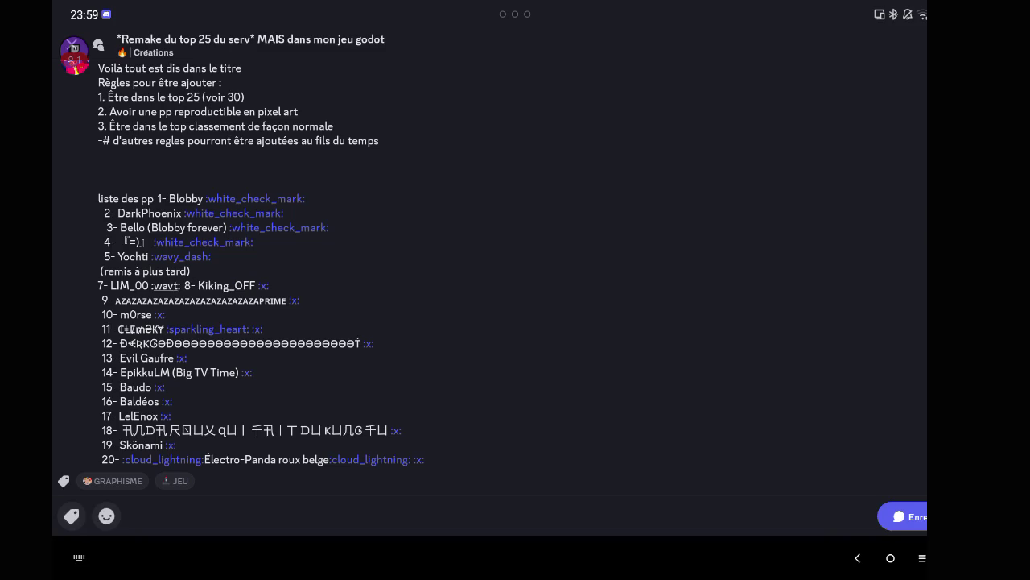
{"action": "type", "text": "y"}
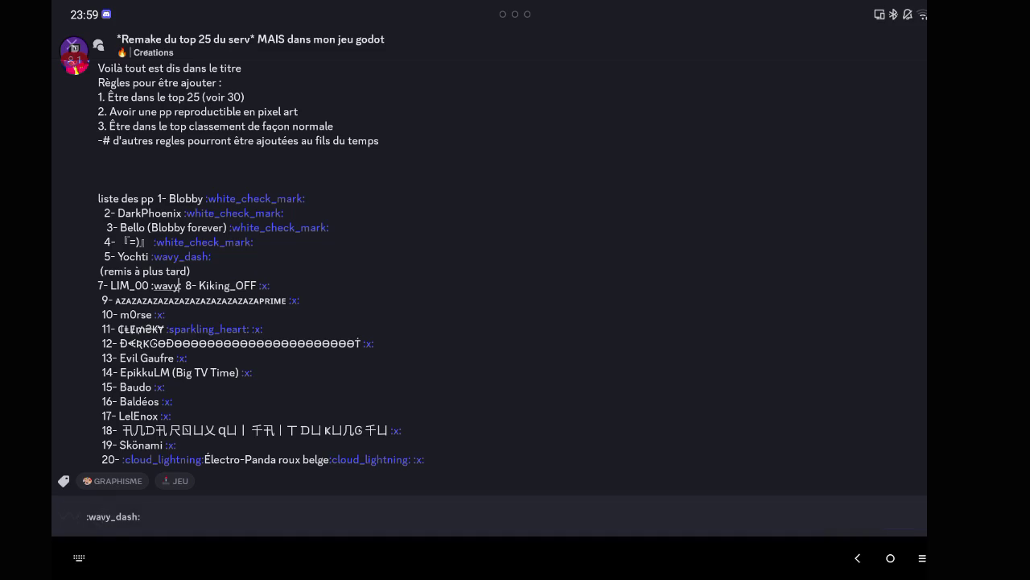
{"action": "left_click", "coordinate": [112, 516]}
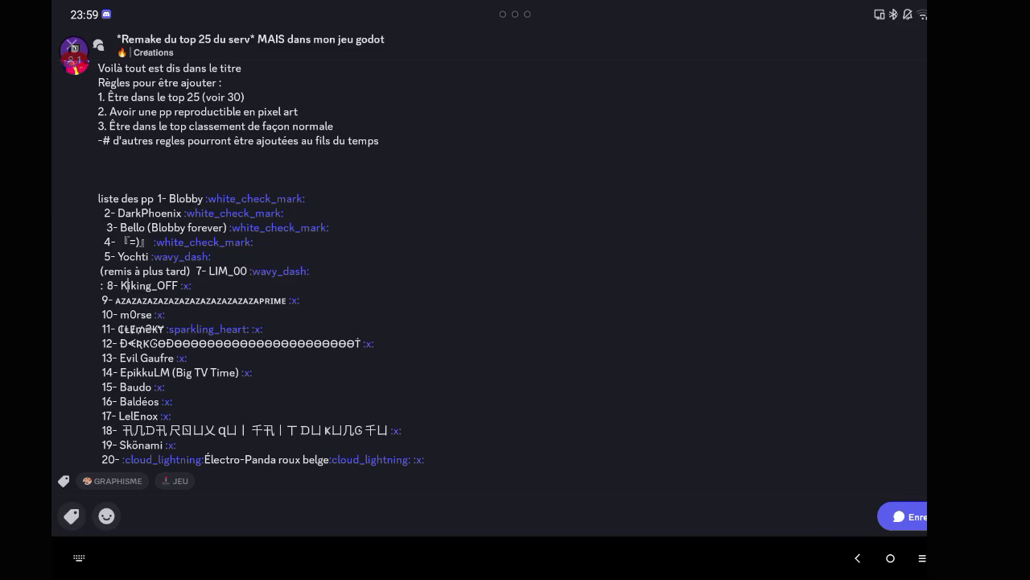
{"action": "left_click", "coordinate": [901, 516]}
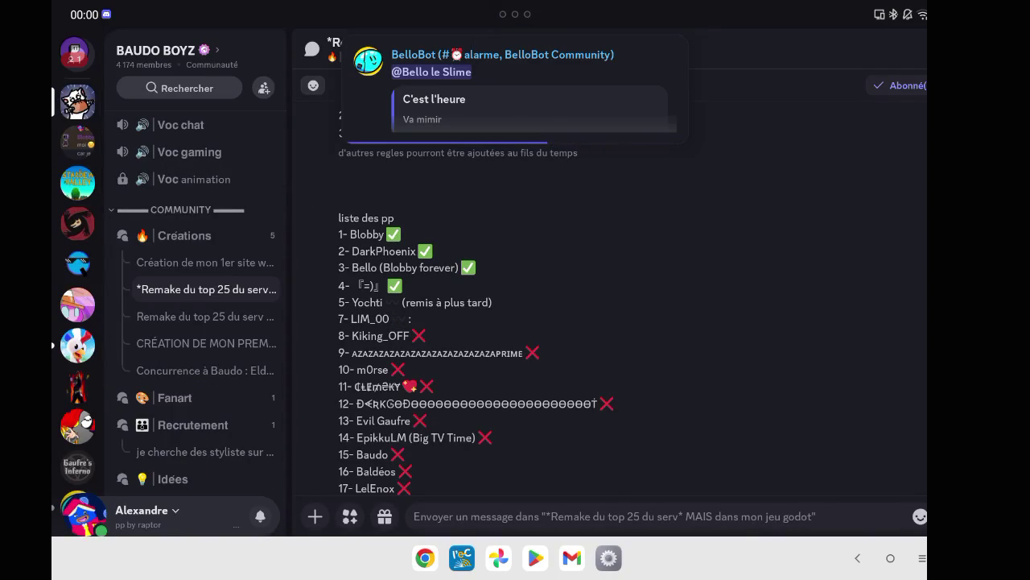
Step: Go to BelloBot Community's #général and send 'non c'est une heure trop tot'
{"action": "scroll", "coordinate": [77, 281], "scroll_direction": "down", "scroll_amount": 2}
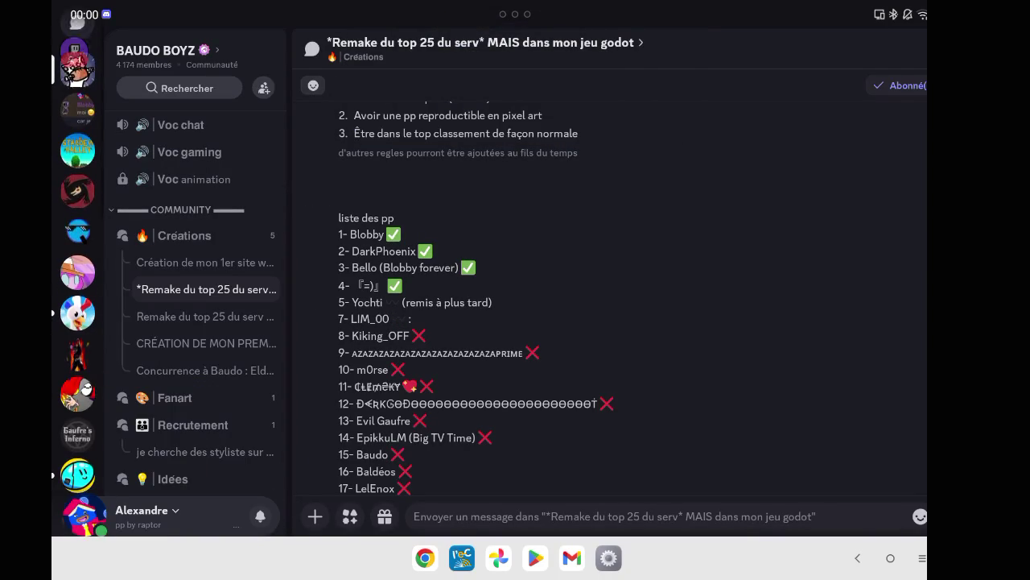
{"action": "left_click", "coordinate": [77, 422]}
{"action": "left_click", "coordinate": [165, 385]}
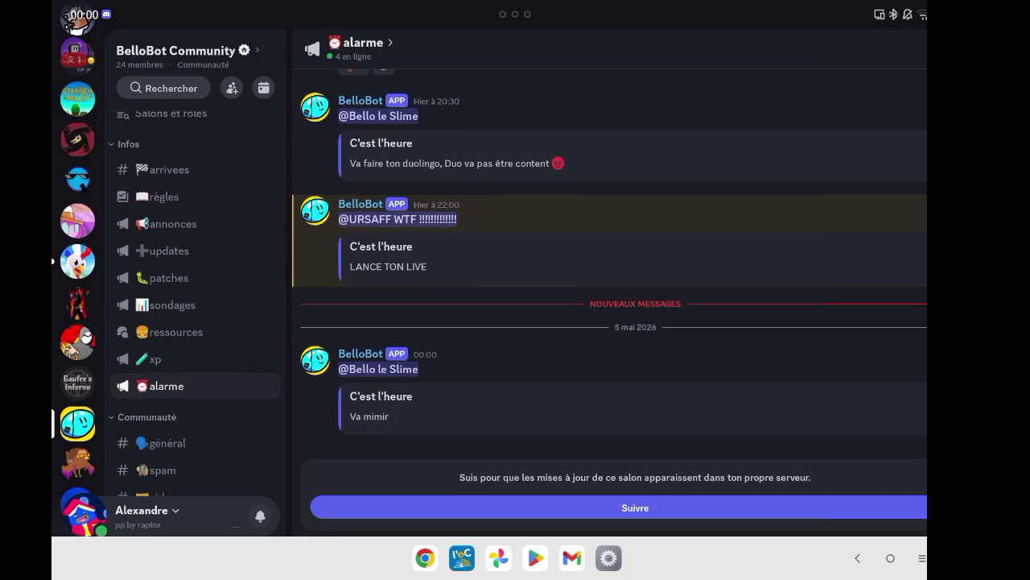
{"action": "left_click", "coordinate": [167, 442]}
{"action": "left_click", "coordinate": [508, 516]}
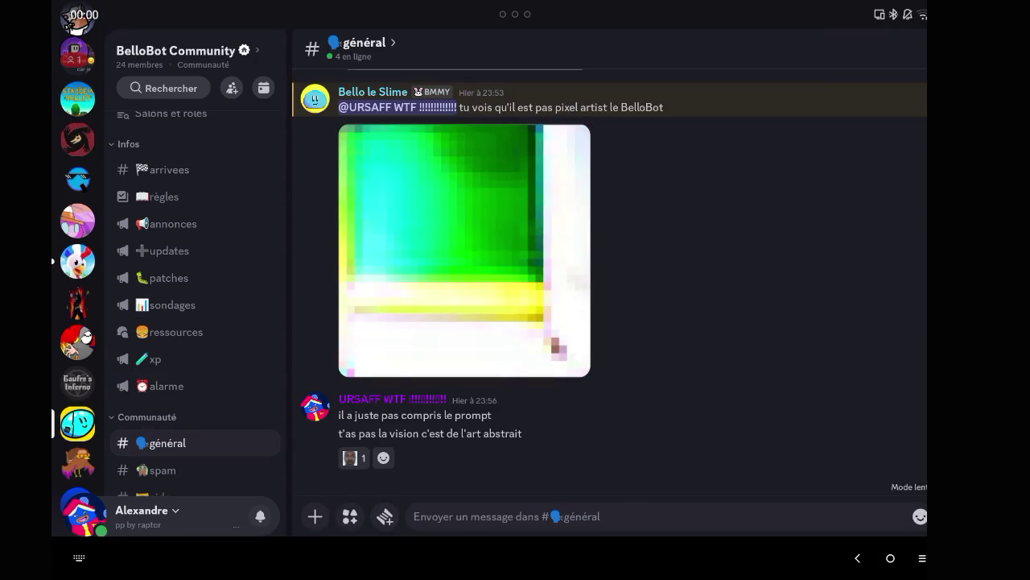
{"action": "type", "text": "non c'est une haur"}
{"action": "key", "text": "BackSpace"}
{"action": "key", "text": "BackSpace"}
{"action": "key", "text": "BackSpace"}
{"action": "type", "text": "eure trop tot"}
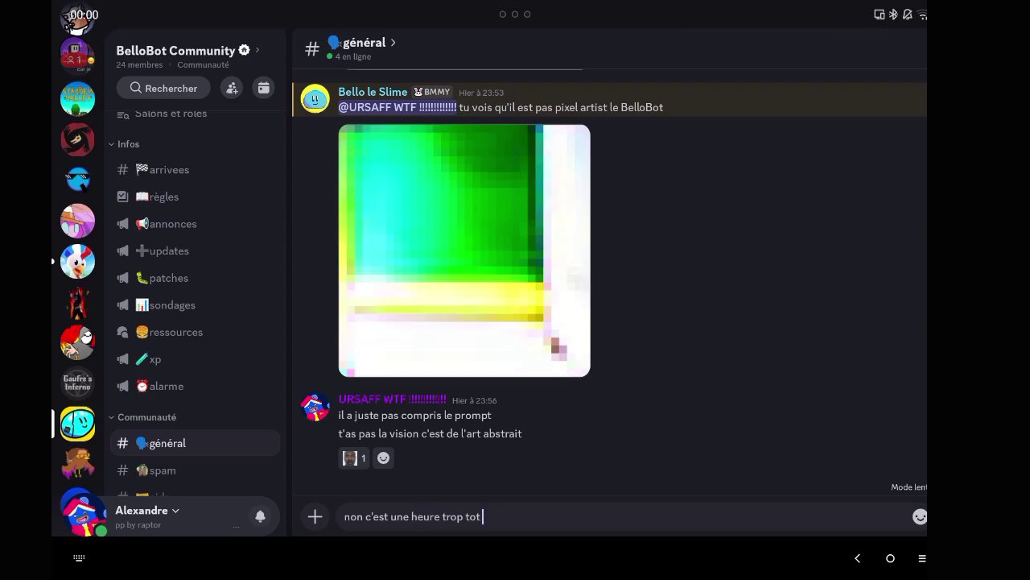
{"action": "type", "text": " !à"}
{"action": "key", "text": "Return"}
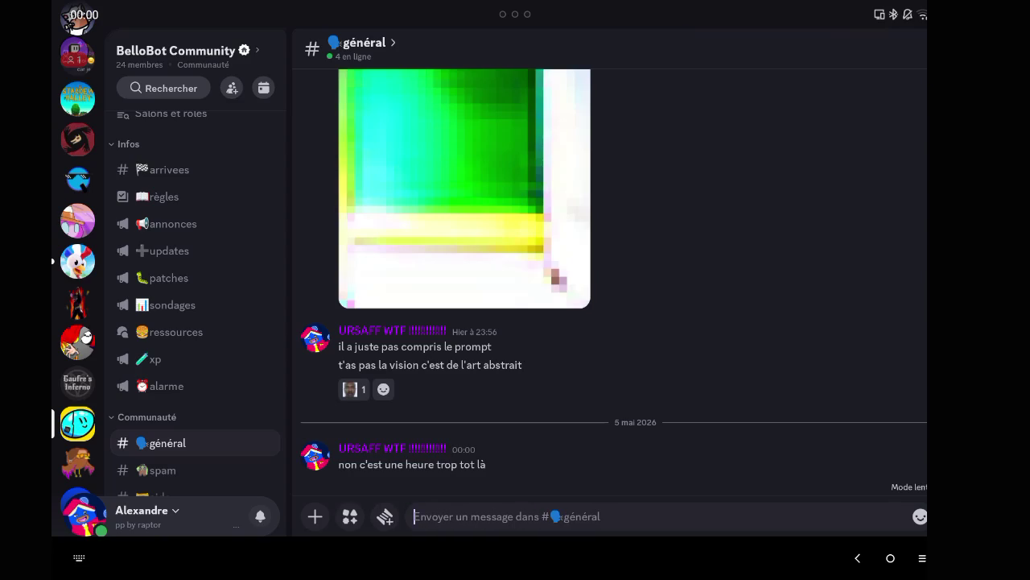
Step: Send 'personne ne va dormir à 00h' and 'même 1h personne', then view members
{"action": "scroll", "coordinate": [77, 282], "scroll_direction": "up", "scroll_amount": 2}
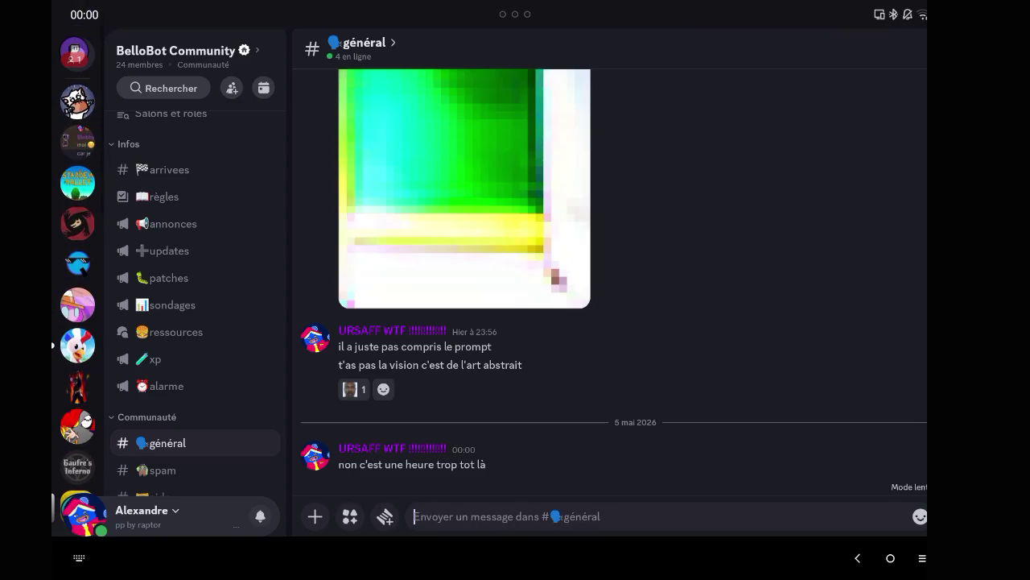
{"action": "type", "text": "personne ne"}
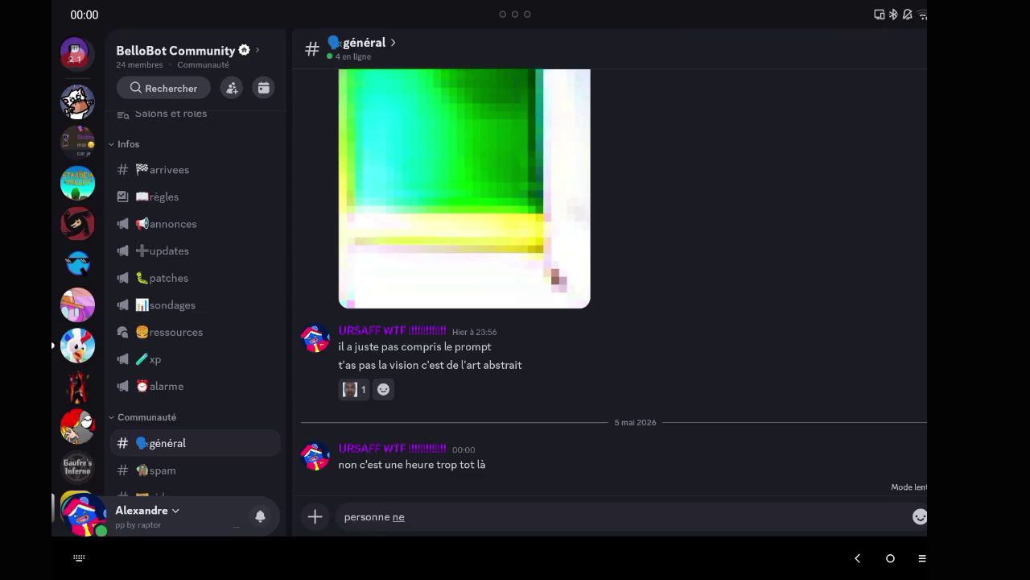
{"action": "type", "text": " va"}
{"action": "key", "text": "BackSpace"}
{"action": "key", "text": "BackSpace"}
{"action": "type", "text": "va do"}
{"action": "type", "text": "rmir à 00h"}
{"action": "key", "text": "Return"}
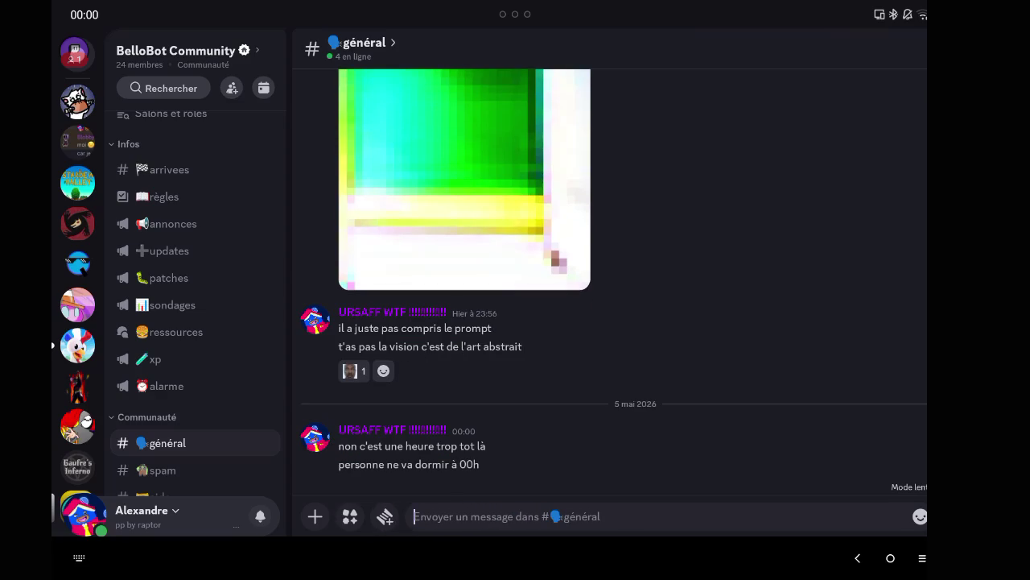
{"action": "type", "text": "même 1h p"}
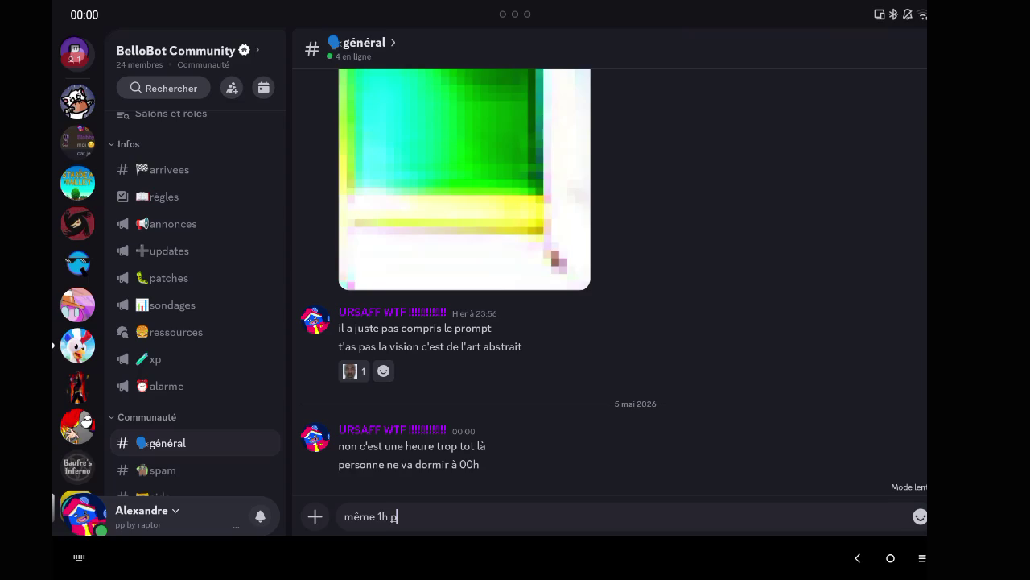
{"action": "type", "text": "ersonne"}
{"action": "key", "text": "Return"}
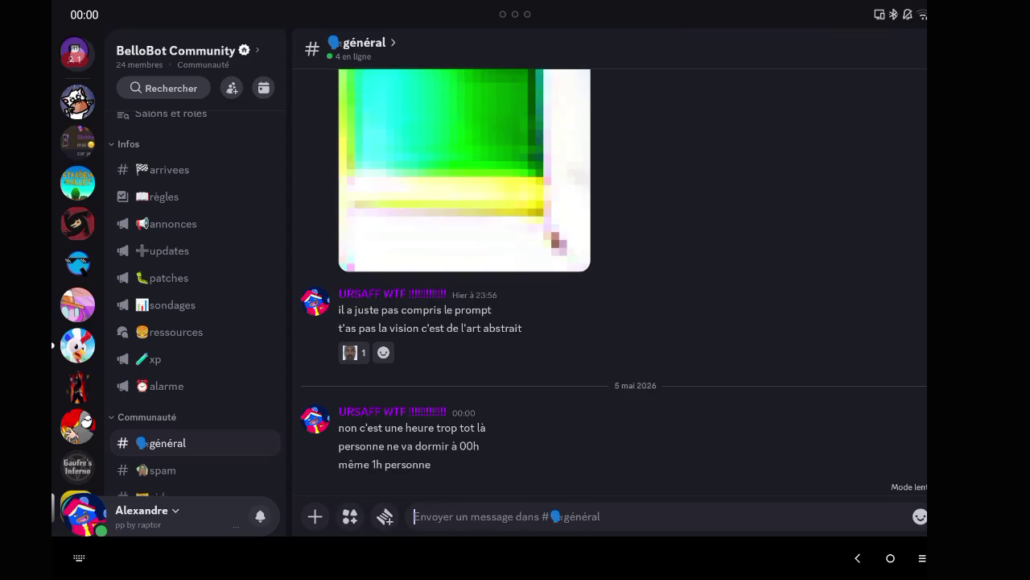
{"action": "left_click", "coordinate": [364, 42]}
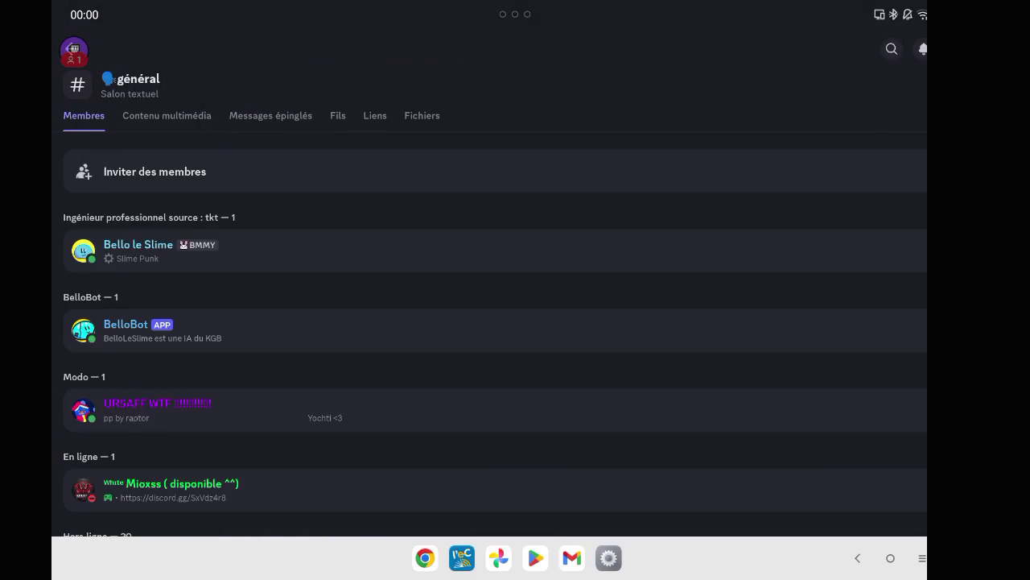
{"action": "scroll", "coordinate": [496, 403], "scroll_direction": "down", "scroll_amount": 2}
{"action": "scroll", "coordinate": [495, 335], "scroll_direction": "down", "scroll_amount": 1}
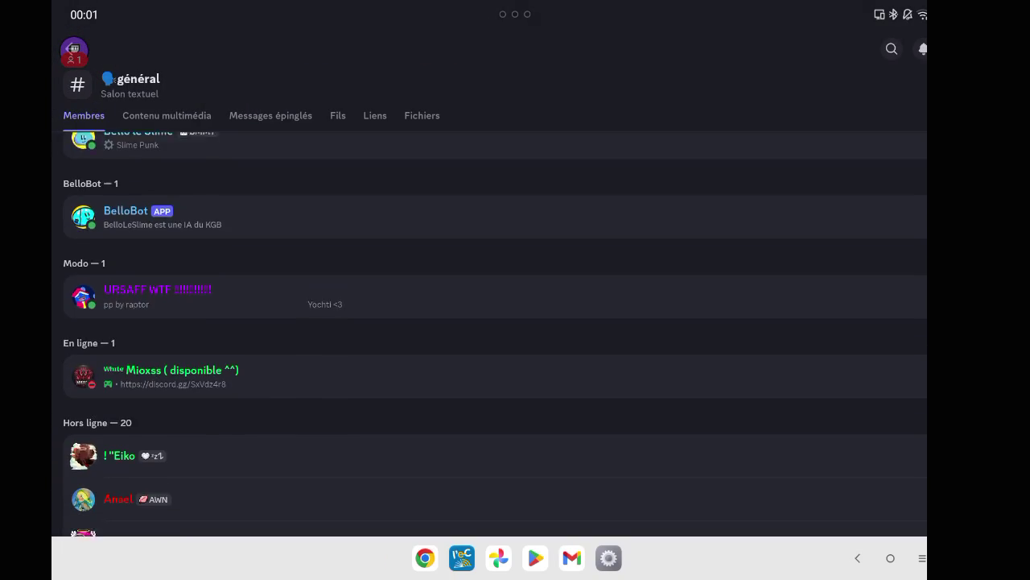
{"action": "scroll", "coordinate": [495, 335], "scroll_direction": "up", "scroll_amount": 3}
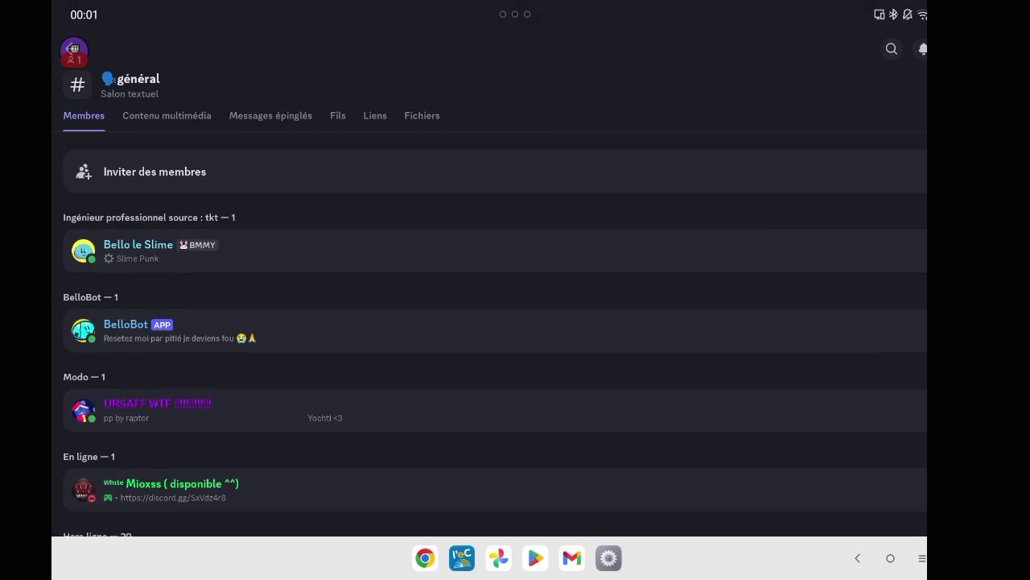
{"action": "left_click", "coordinate": [161, 330]}
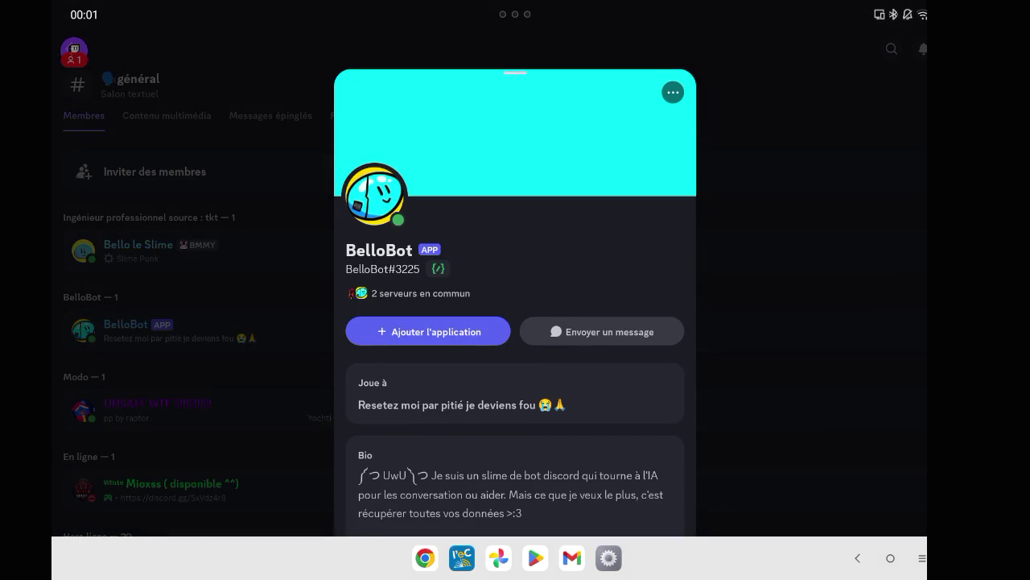
{"action": "scroll", "coordinate": [516, 306], "scroll_direction": "down", "scroll_amount": 2}
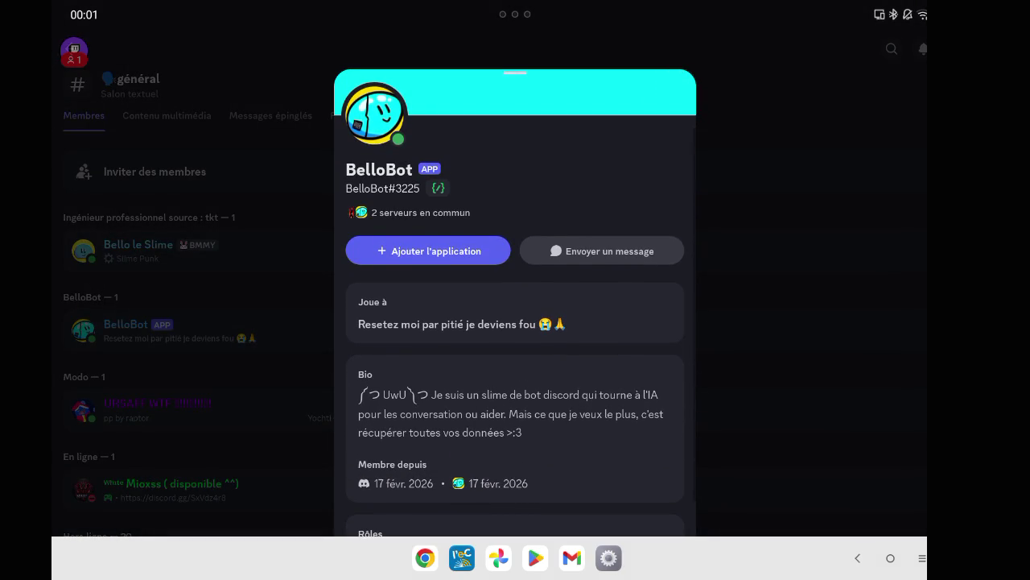
{"action": "left_click_drag", "start_coordinate": [515, 97], "coordinate": [516, 322]}
{"action": "left_click_drag", "start_coordinate": [53, 346], "coordinate": [177, 346]}
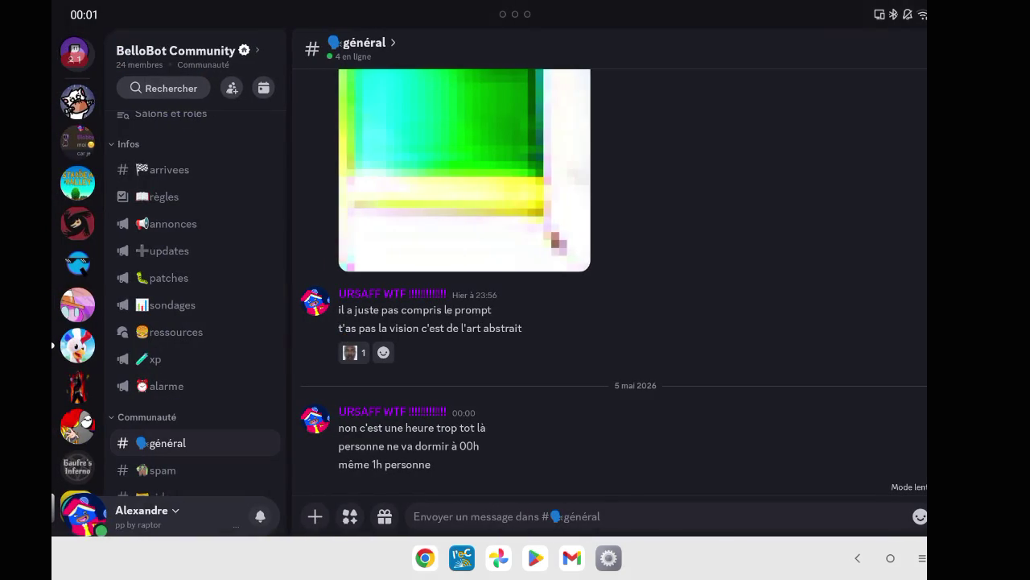
Step: Send 'c'est quoi cette modif' in #général
{"action": "left_click", "coordinate": [507, 516]}
{"action": "type", "text": "c'est quoi cette mo"}
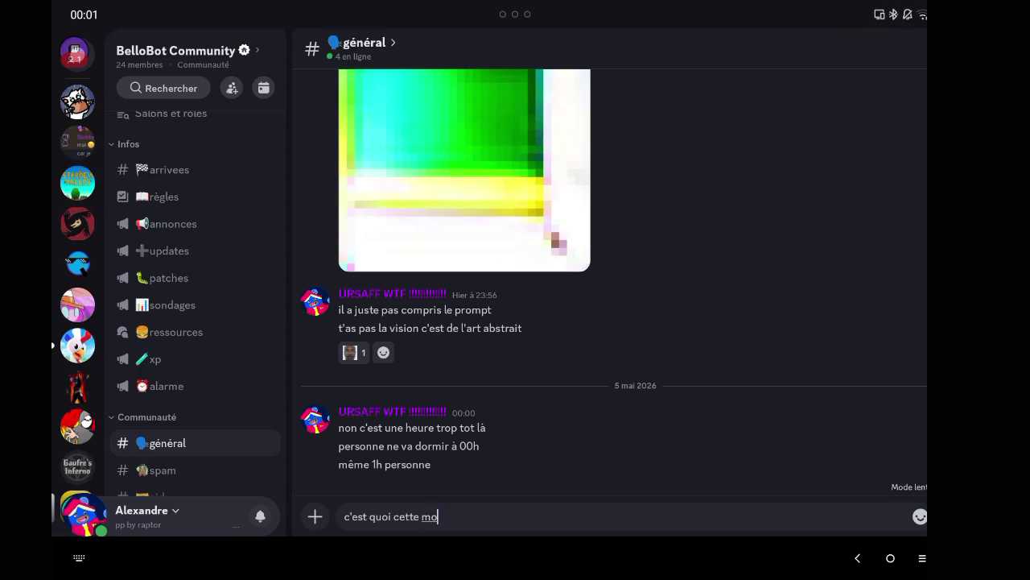
{"action": "type", "text": "dif"}
{"action": "key", "text": "Return"}
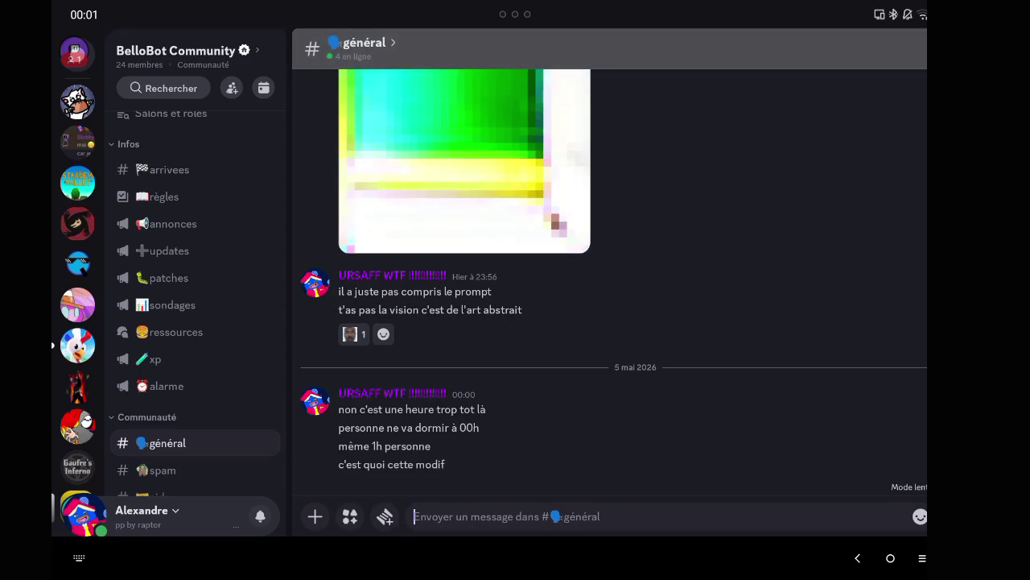
{"action": "left_click", "coordinate": [359, 43]}
{"action": "key", "text": "Escape"}
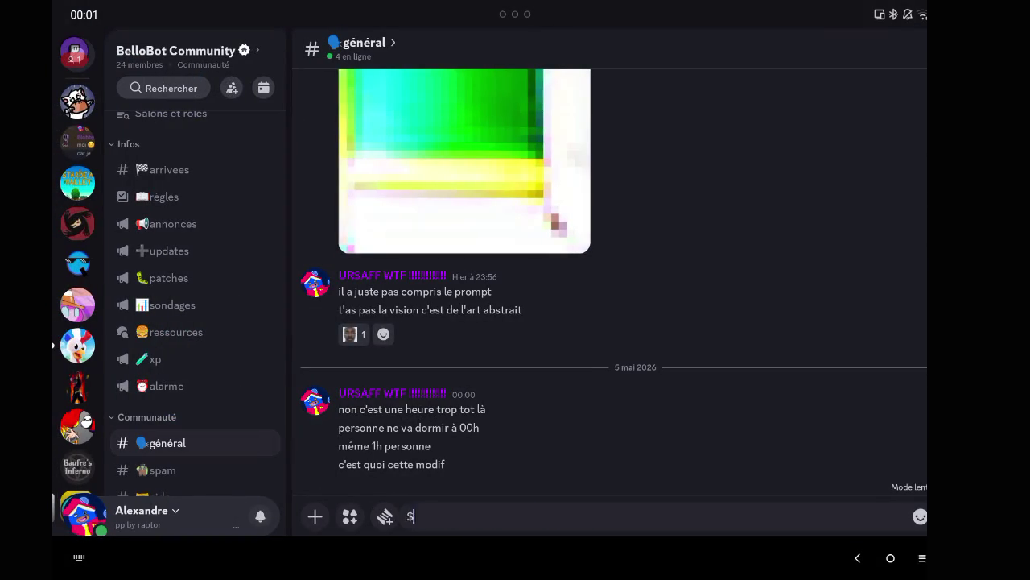
Step: Send the italic message '*resetez moi je deviens fou*'
{"action": "type", "text": "ù"}
{"action": "key", "text": "BackSpace"}
{"action": "type", "text": "*res"}
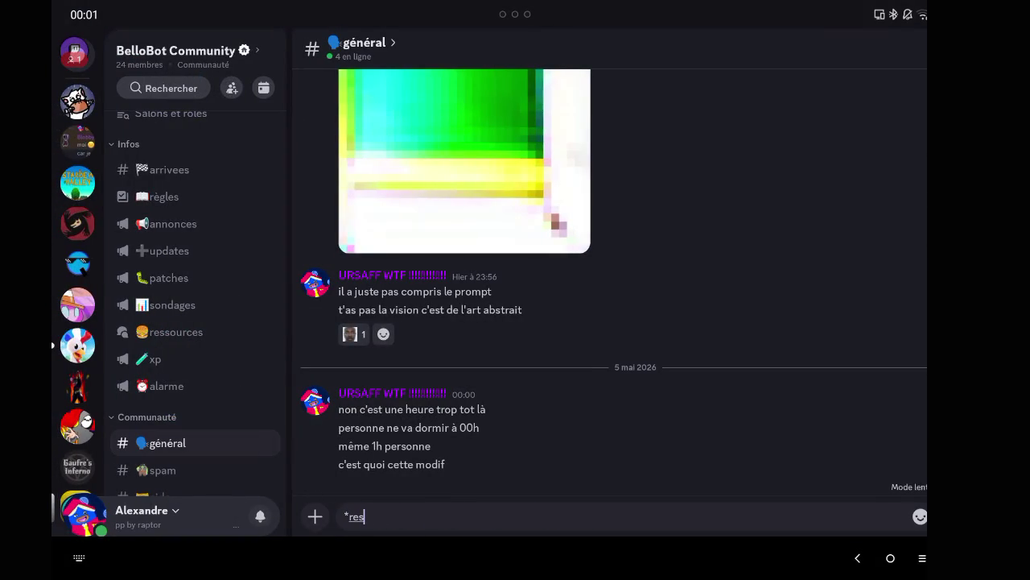
{"action": "type", "text": "etez "}
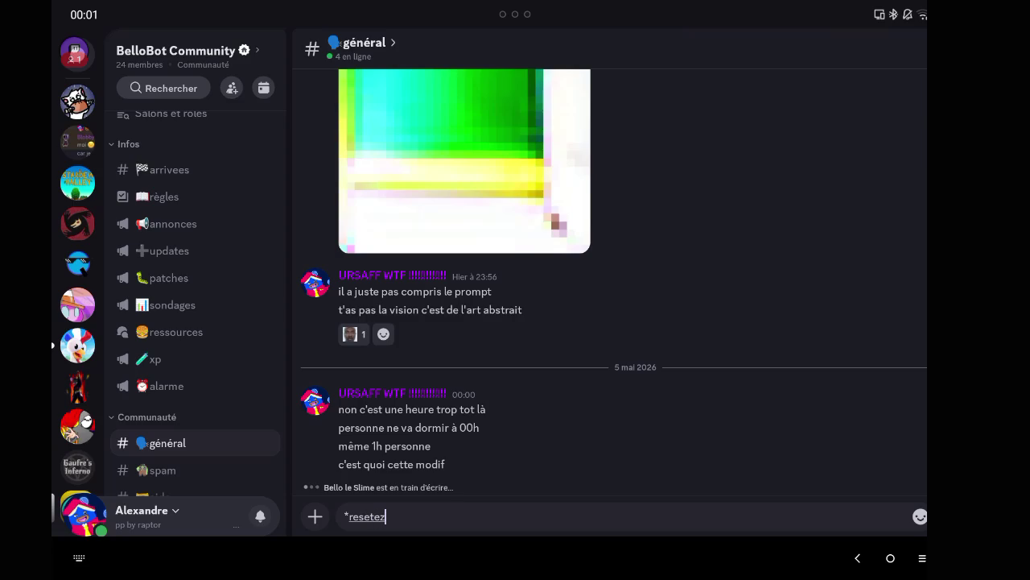
{"action": "type", "text": "moi je deviens fou*"}
{"action": "key", "text": "Return"}
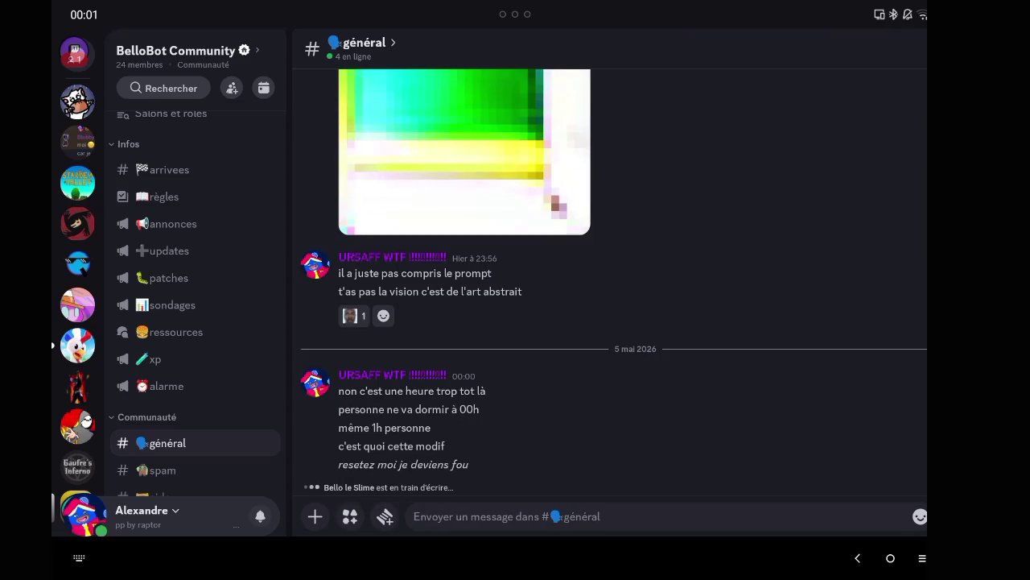